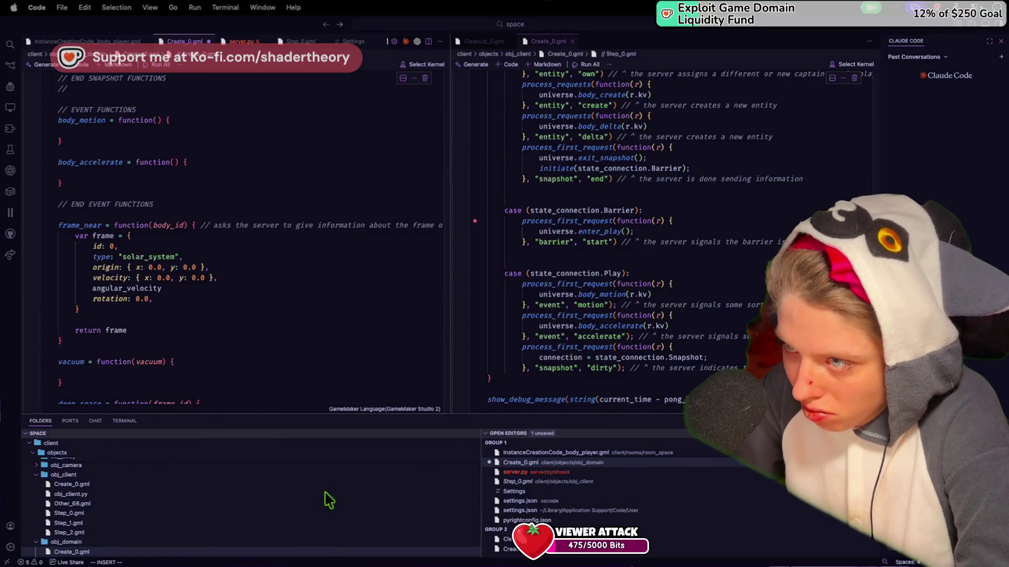
In Create_0.gml's frame struct, rename angular_velocity to angular, add dominant_body: 0 after rotation, and save
{"action": "double_click", "coordinate": [116, 287]}
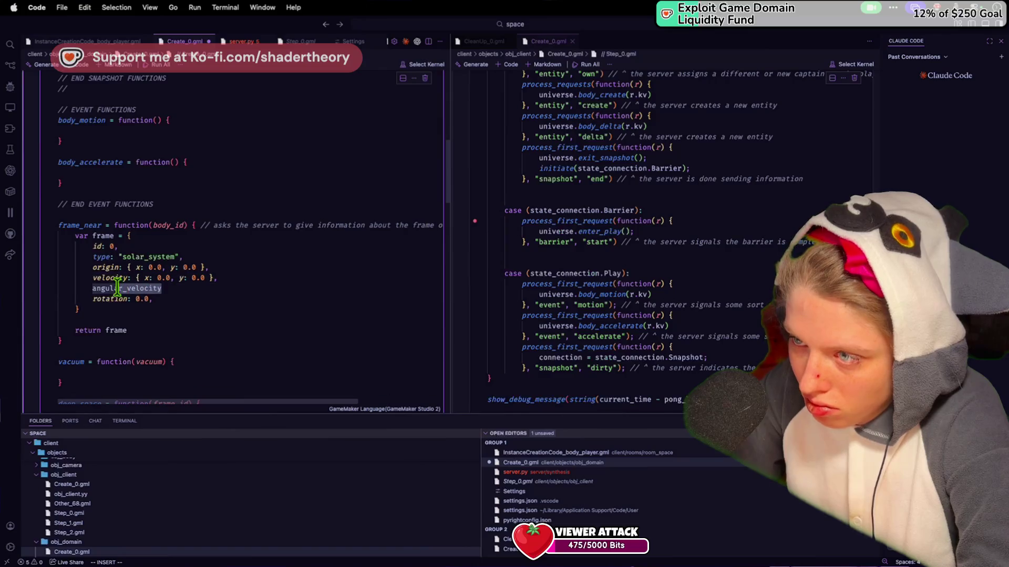
{"action": "type", "text": "angular: 0.0,"}
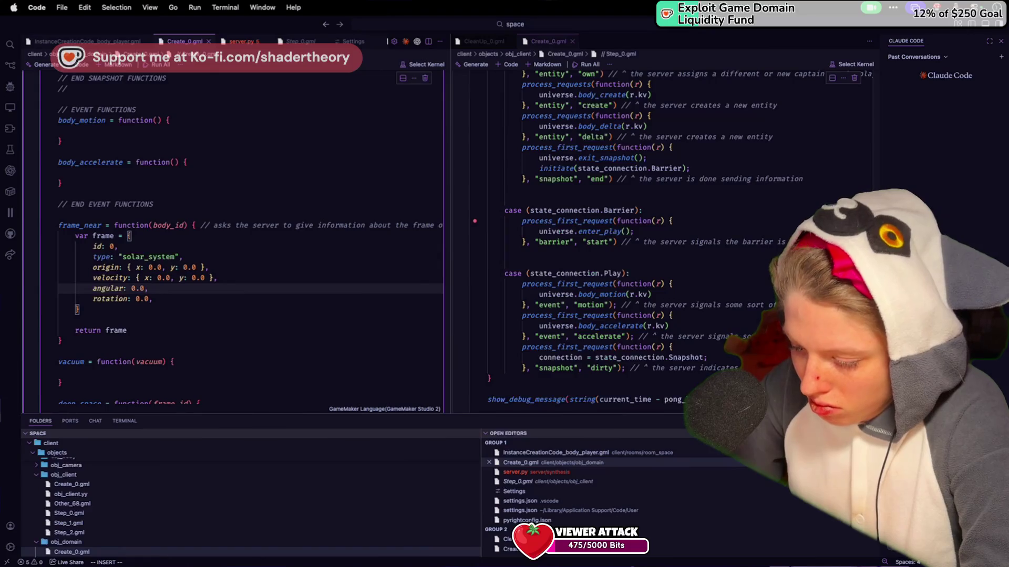
{"action": "left_click", "coordinate": [152, 299]}
{"action": "key", "text": "Return"}
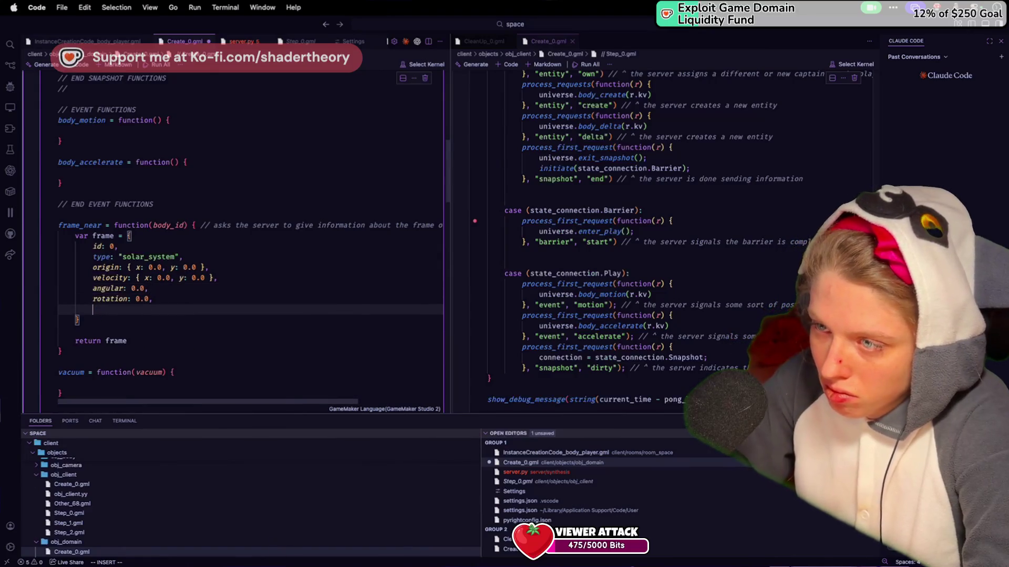
{"action": "type", "text": "dominant_body: 0"}
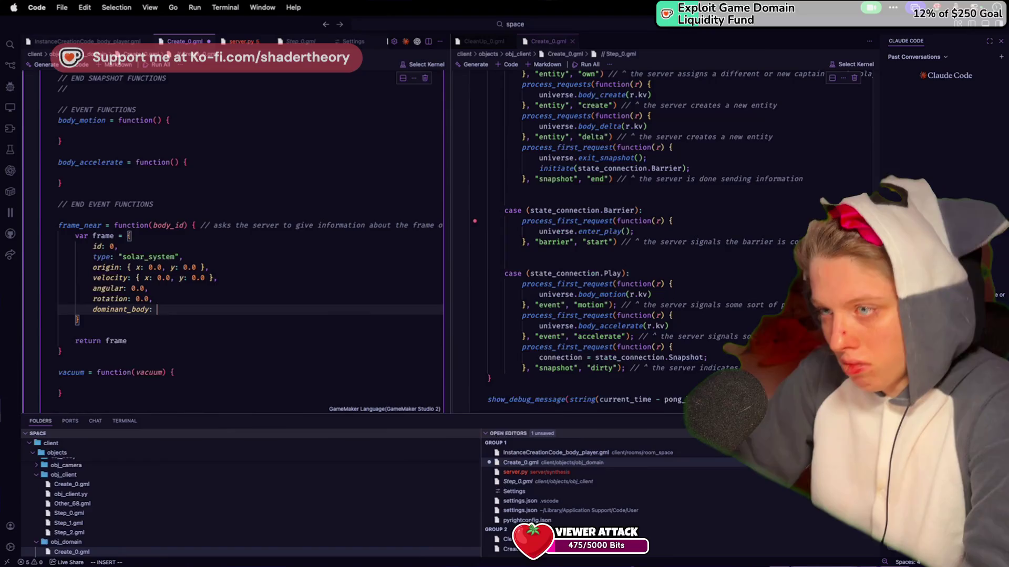
{"action": "key", "text": "ctrl+s"}
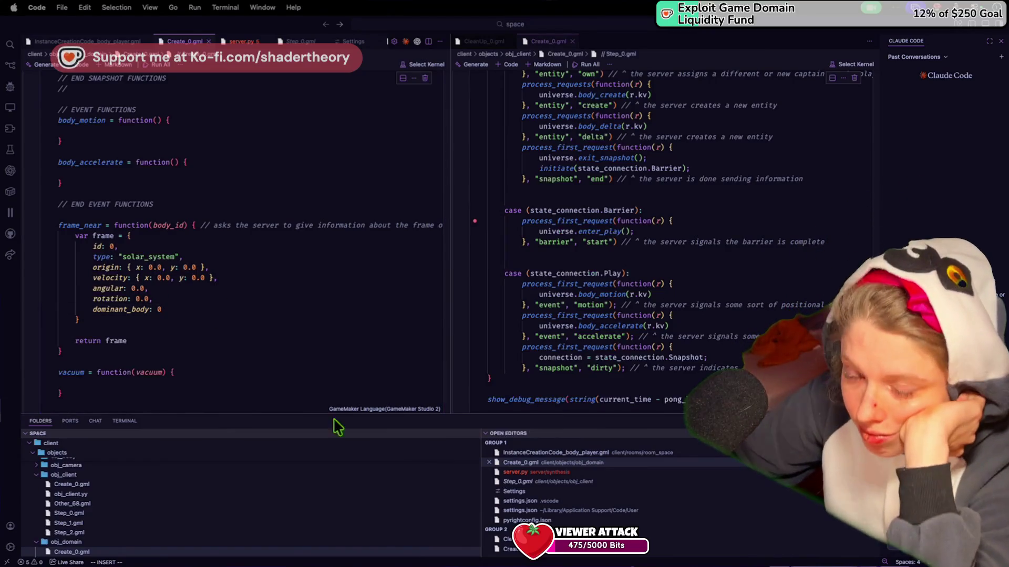
{"action": "left_click", "coordinate": [150, 309]}
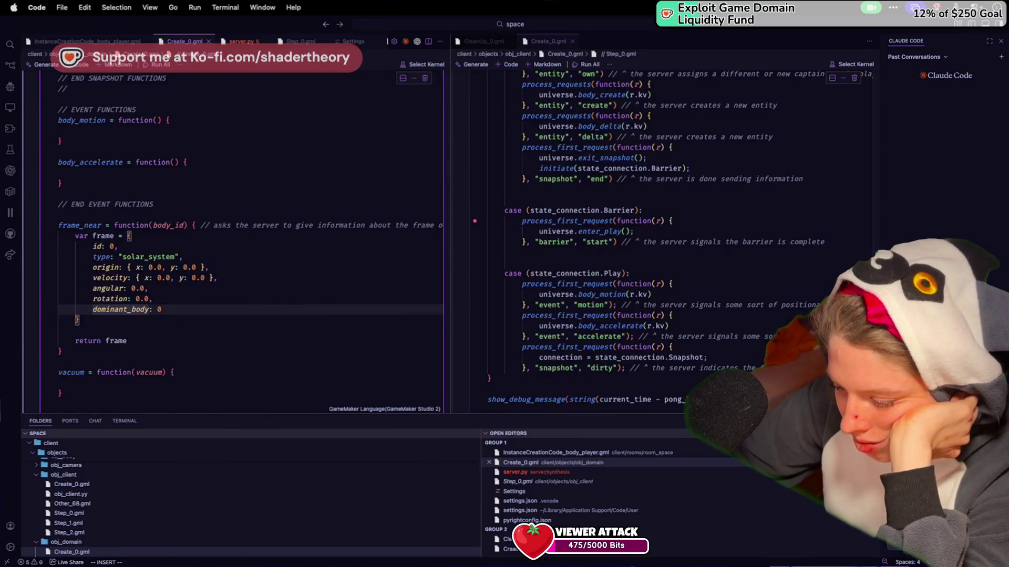
{"action": "scroll", "coordinate": [152, 384], "scroll_direction": "down", "scroll_amount": 1}
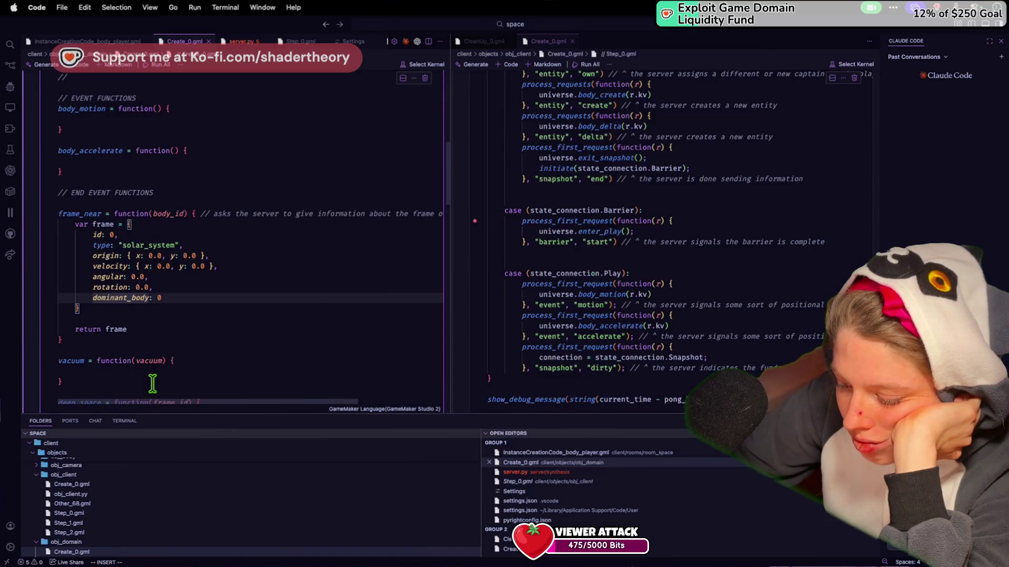
Create a vacuum struct with particle_density, radiation_flux, magnetic_field, drag and speed-of-sound fields at 0.0, and save
{"action": "left_click", "coordinate": [100, 376]}
{"action": "scroll", "coordinate": [100, 376], "scroll_direction": "down", "scroll_amount": 2}
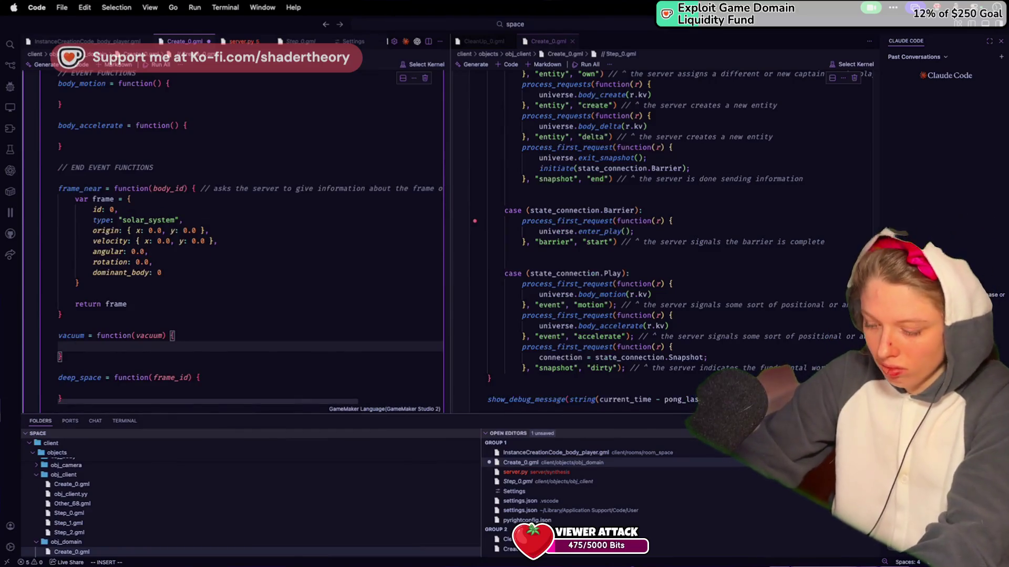
{"action": "type", "text": "var vacuum = "}
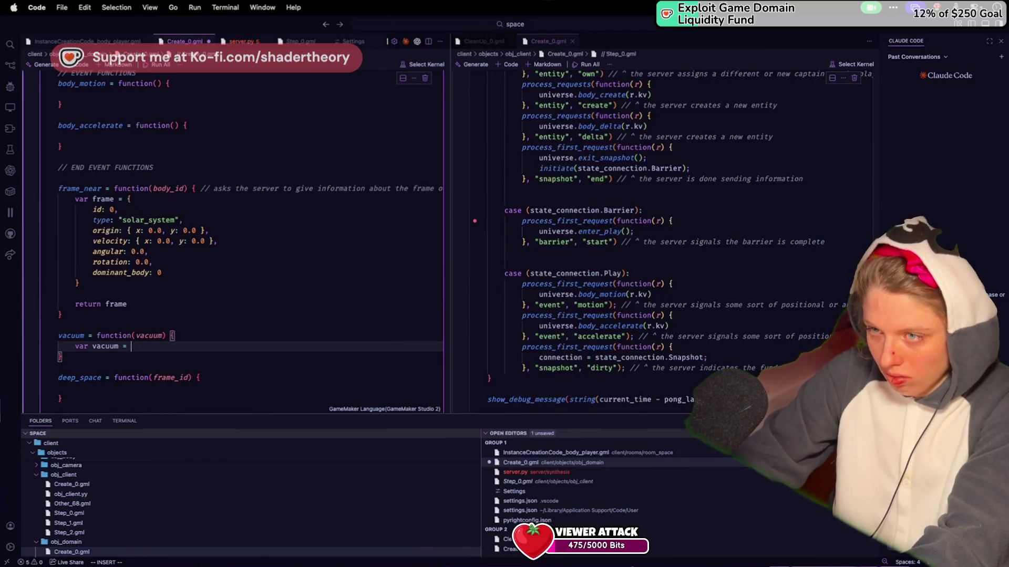
{"action": "type", "text": "{"}
{"action": "key", "text": "Return"}
{"action": "type", "text": "particle_den"}
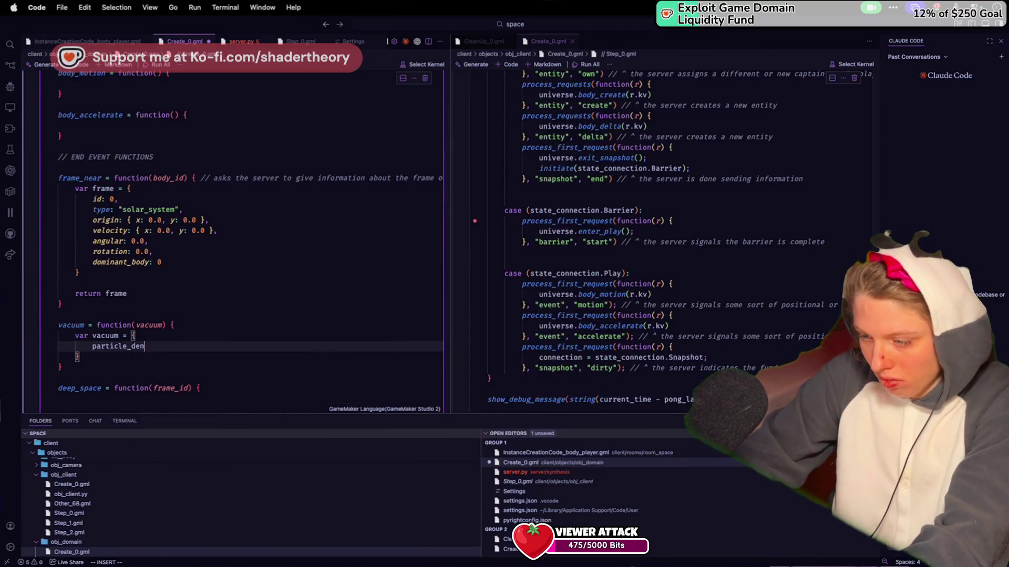
{"action": "type", "text": "sity: 0.0,"}
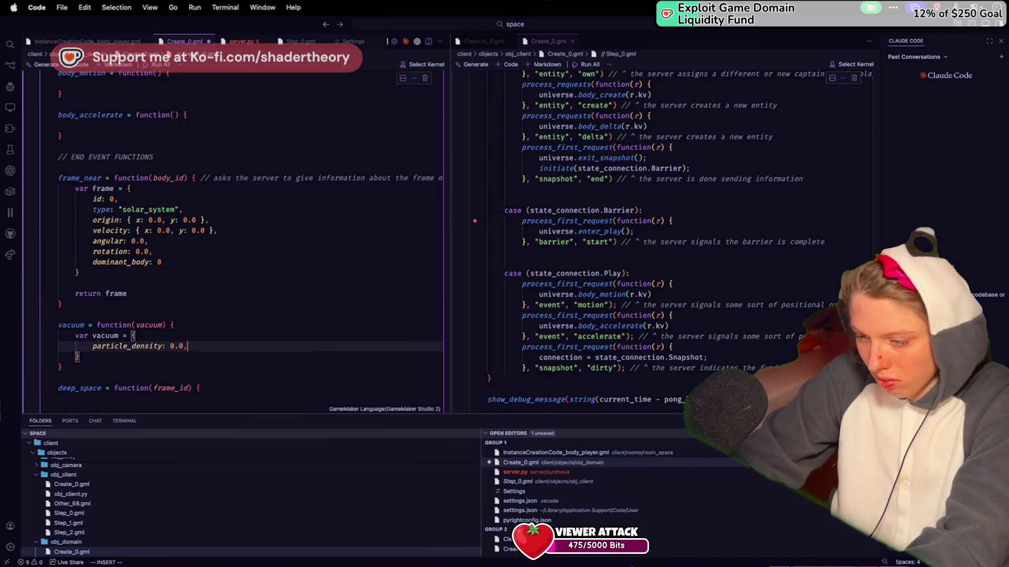
{"action": "key", "text": "Return"}
{"action": "type", "text": "radiation_flux"}
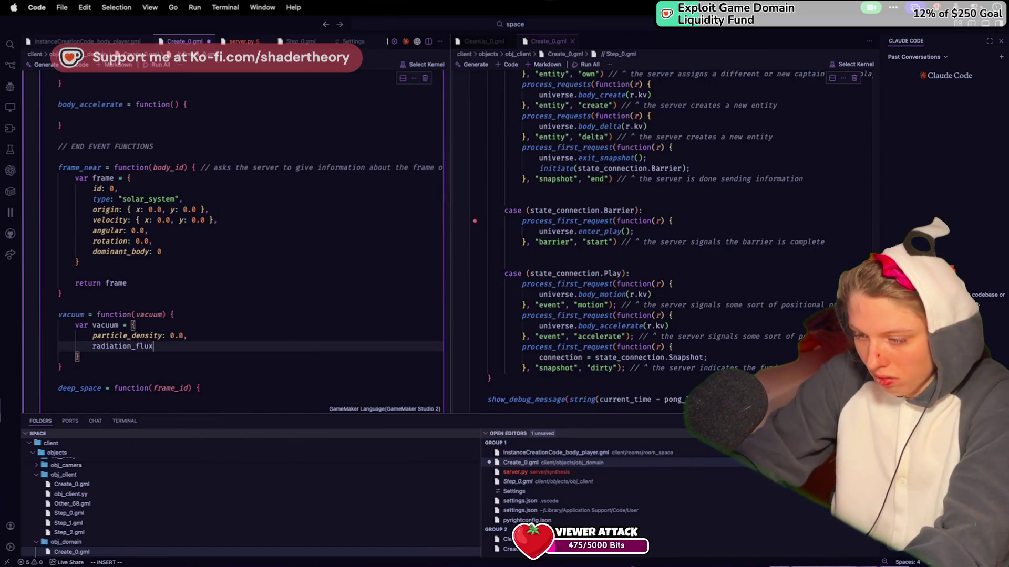
{"action": "type", "text": ": 0.0,"}
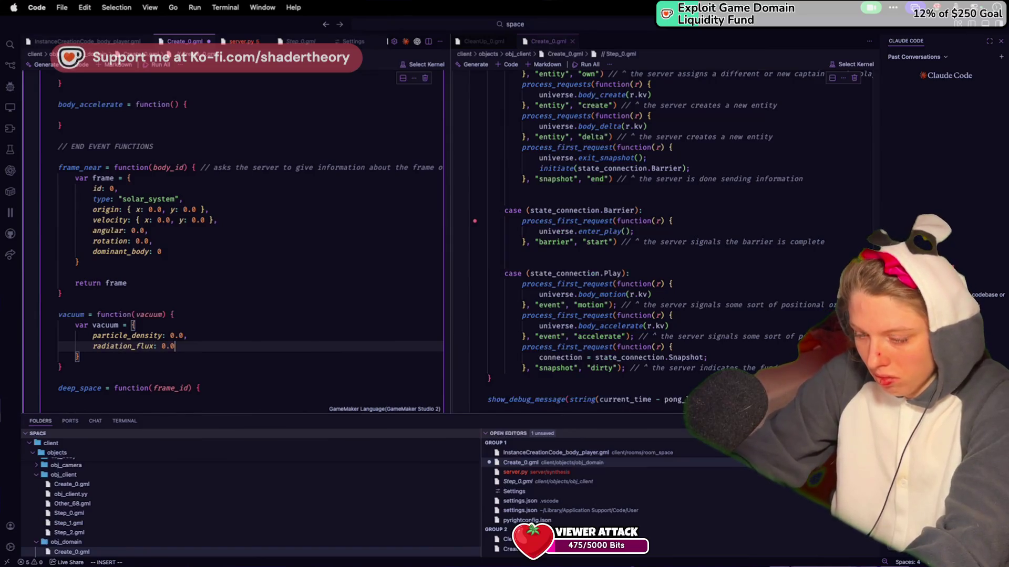
{"action": "key", "text": "Return"}
{"action": "type", "text": "magnetic_field: 0.0,"}
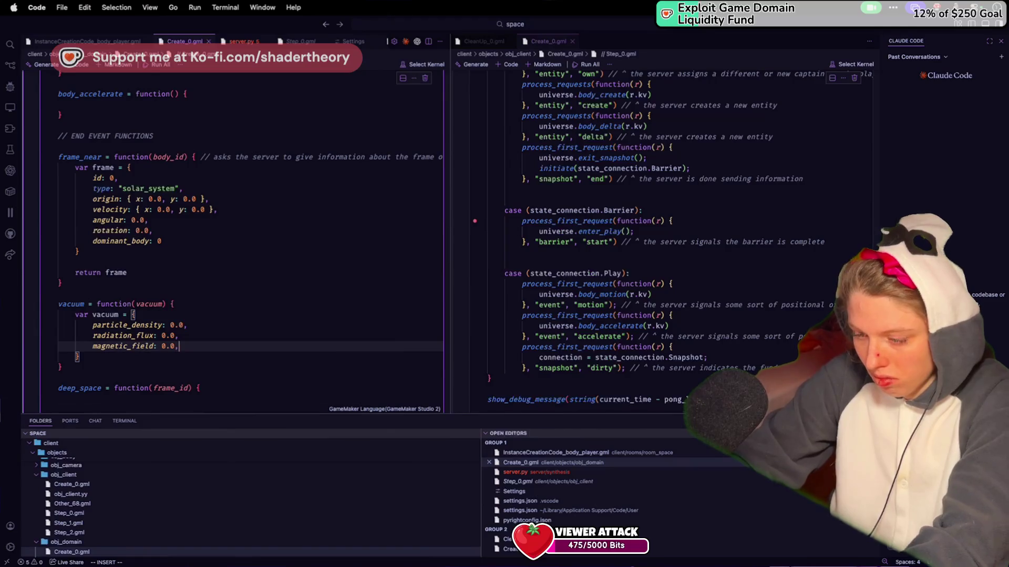
{"action": "key", "text": "Return"}
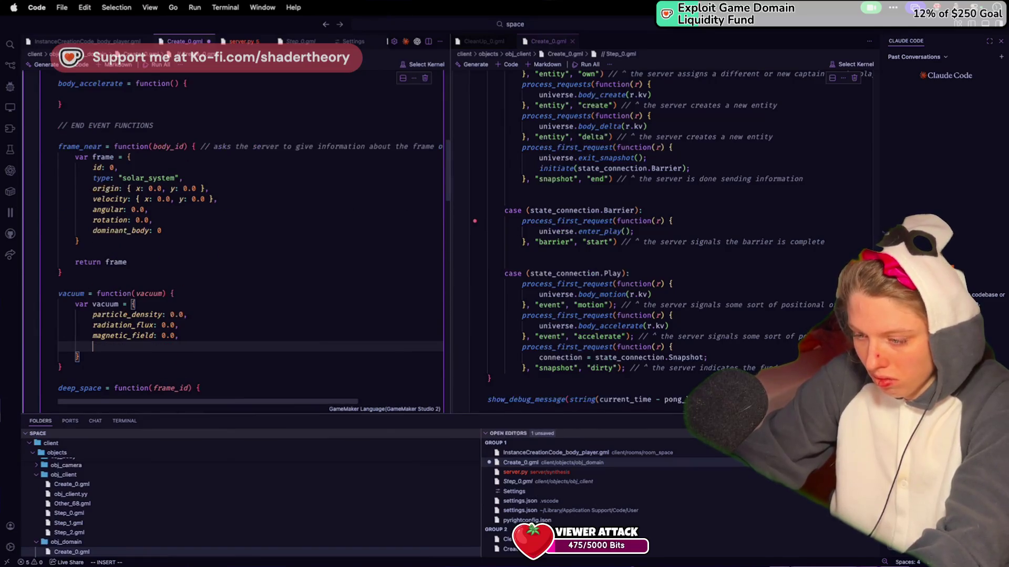
{"action": "type", "text": "drag: "}
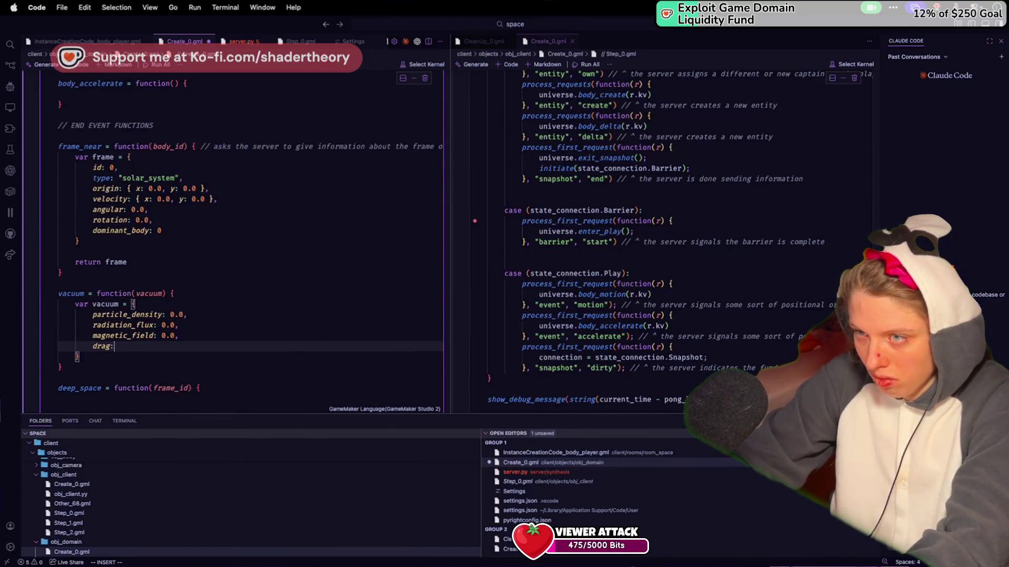
{"action": "type", "text": "0.0,"}
{"action": "key", "text": "Return"}
{"action": "type", "text": "soundpeed_"}
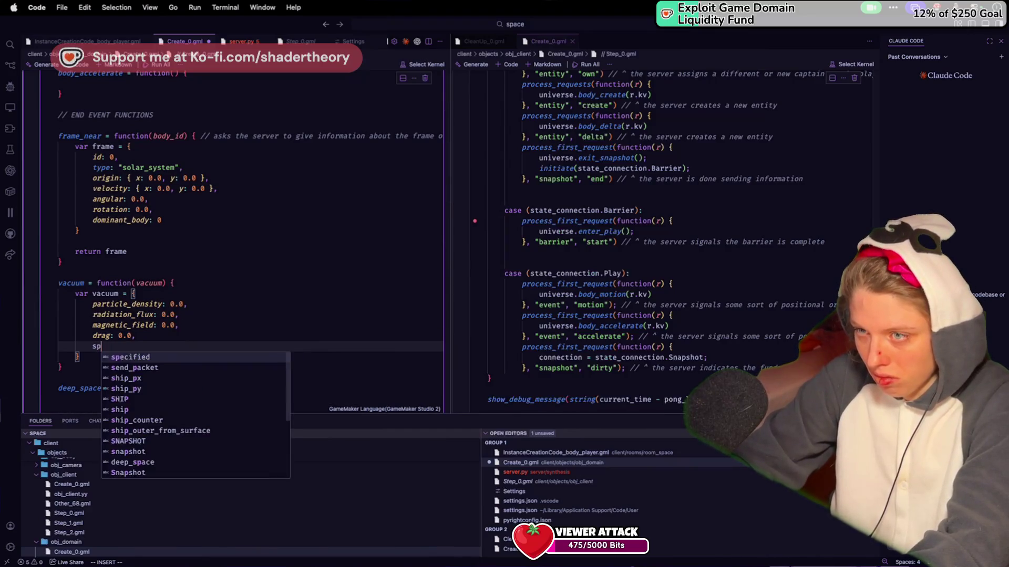
{"action": "type", "text": "sound: 0.0,"}
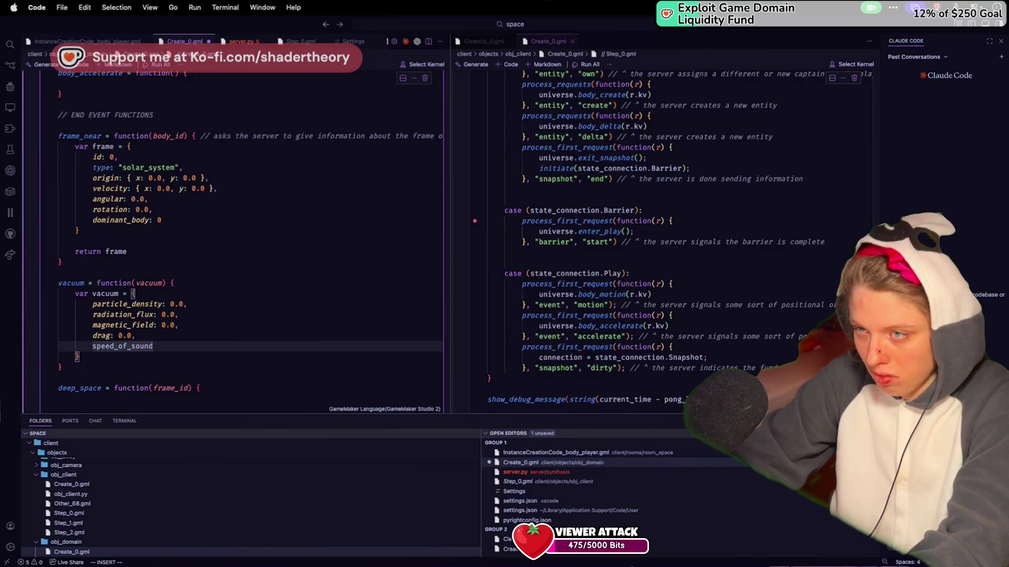
{"action": "key", "text": "ctrl+s"}
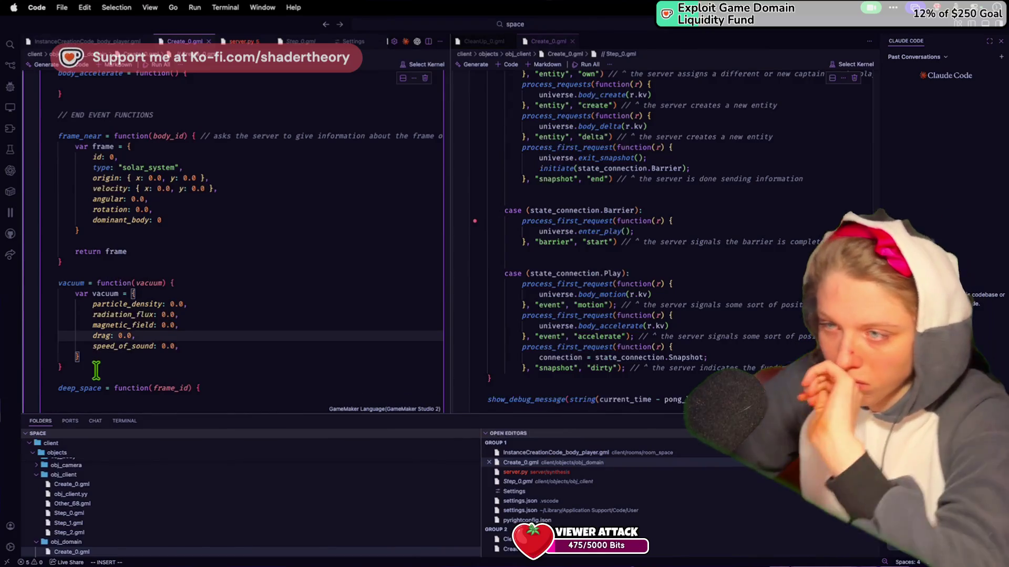
Rename the speed_of_sound field to sonic_speed and drag to drag_coefficient
{"action": "left_click", "coordinate": [193, 318]}
{"action": "left_click", "coordinate": [193, 358]}
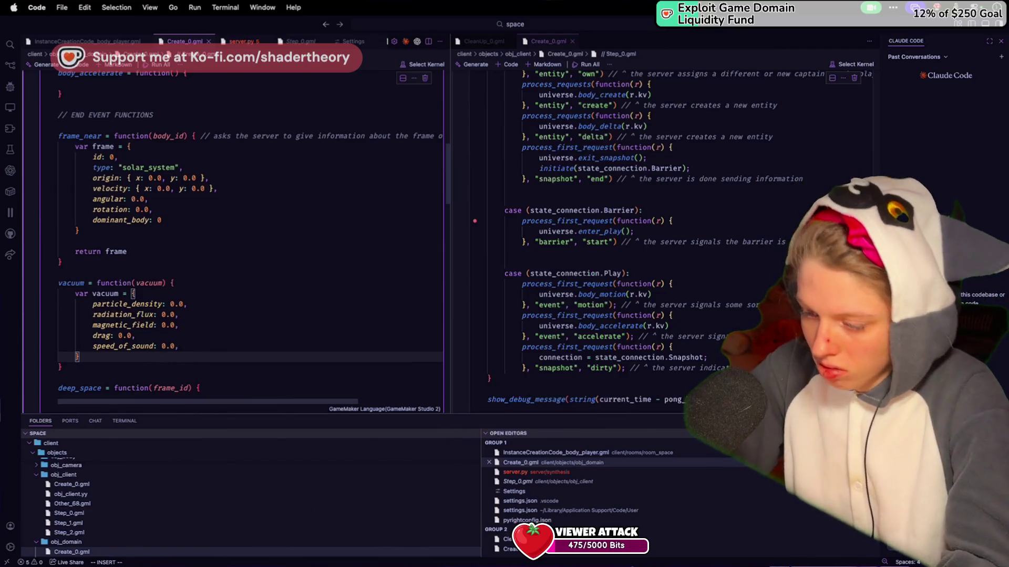
{"action": "left_click", "coordinate": [940, 531]}
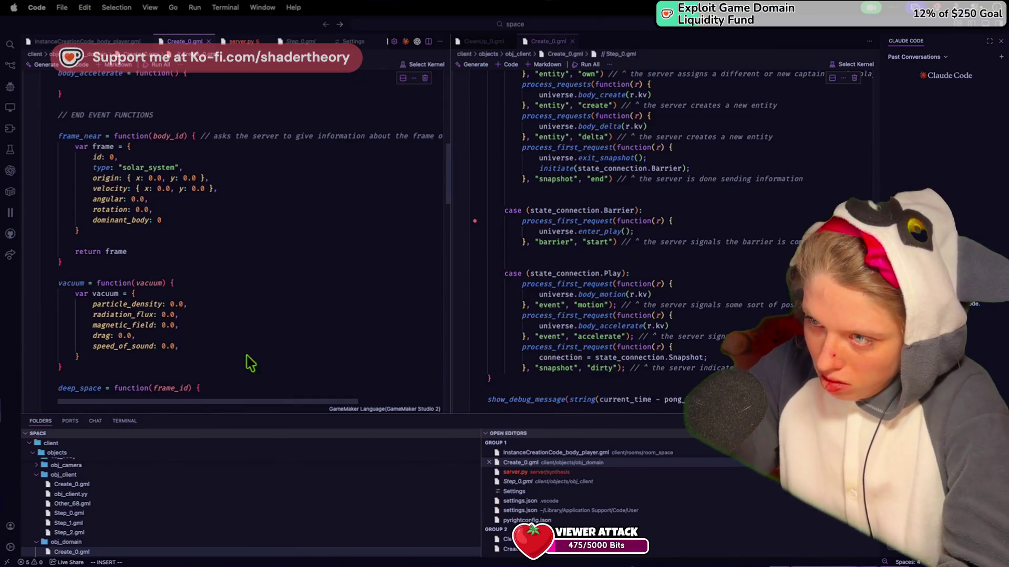
{"action": "left_click", "coordinate": [228, 283]}
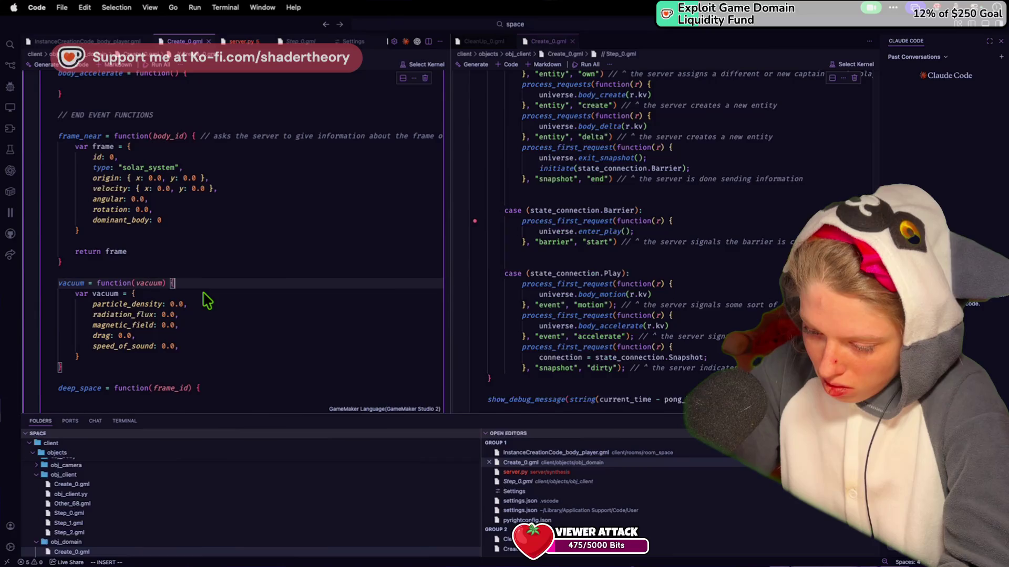
{"action": "left_click", "coordinate": [137, 220]}
{"action": "left_click", "coordinate": [122, 347]}
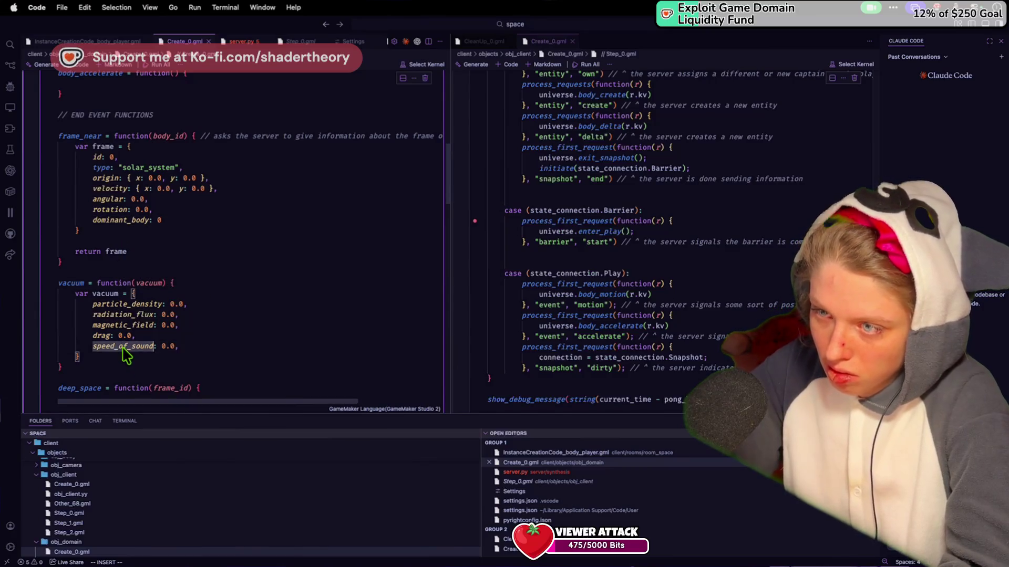
{"action": "double_click", "coordinate": [123, 347]}
{"action": "type", "text": "sonic"}
{"action": "left_click", "coordinate": [231, 326]}
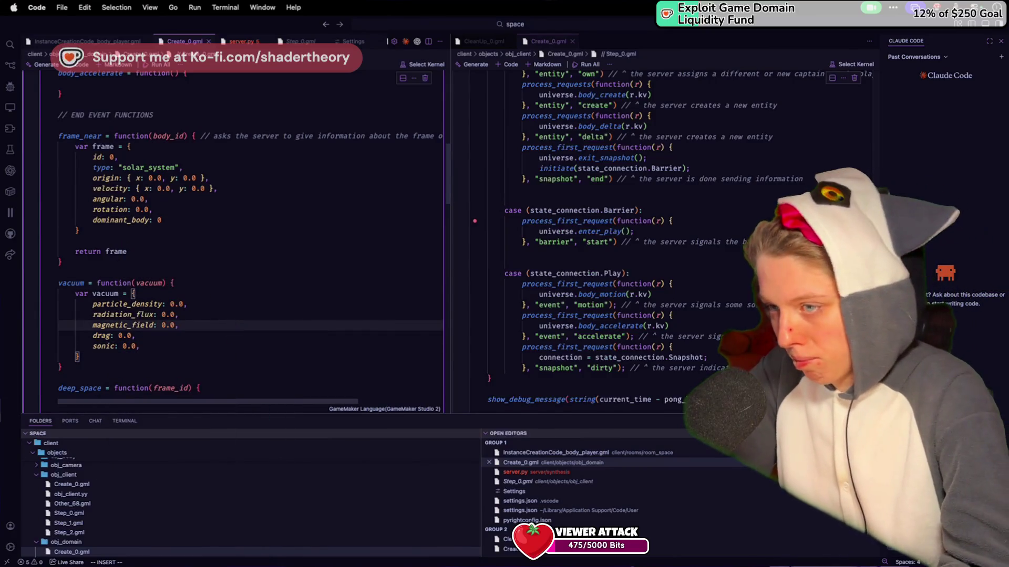
{"action": "left_click", "coordinate": [115, 347]}
{"action": "type", "text": "_speed"}
{"action": "scroll", "coordinate": [114, 347], "scroll_direction": "down", "scroll_amount": 1}
{"action": "key", "text": "Up"}
{"action": "key", "text": "Up"}
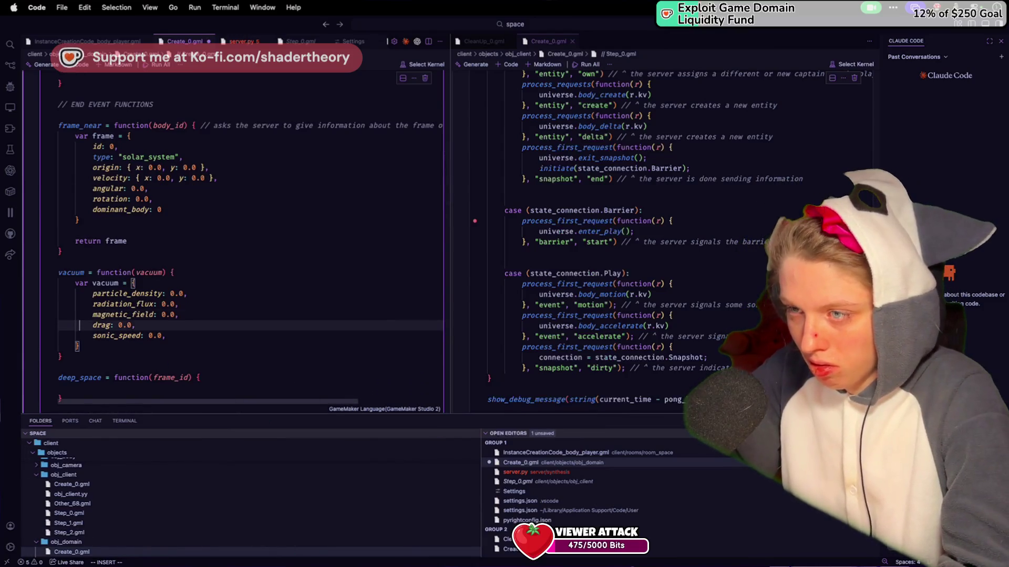
{"action": "left_click", "coordinate": [114, 325]}
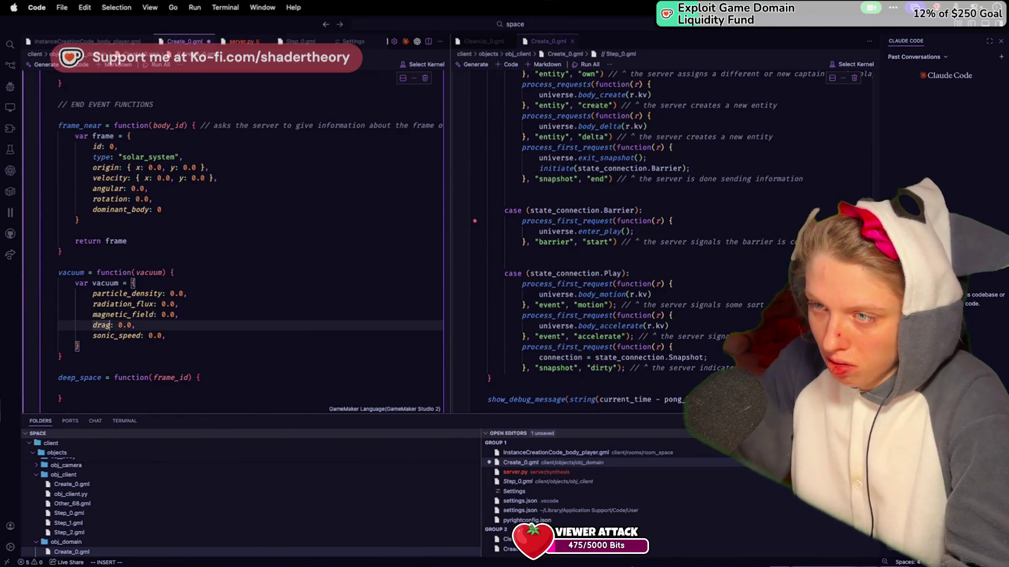
{"action": "type", "text": "_coe"}
{"action": "type", "text": "fficient"}
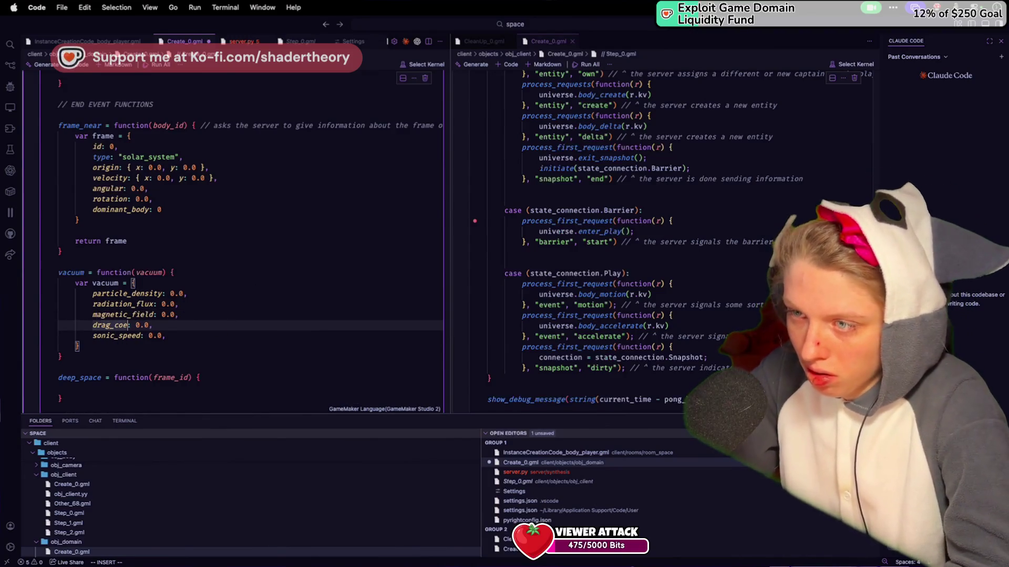
End the vacuum struct with ';', add 'return vacuum;', save, and begin a return in deep_space
{"action": "left_click", "coordinate": [221, 242]}
{"action": "left_click", "coordinate": [157, 347]}
{"action": "type", "text": ";"}
{"action": "key", "text": "Return"}
{"action": "key", "text": "Return"}
{"action": "type", "text": "ret"}
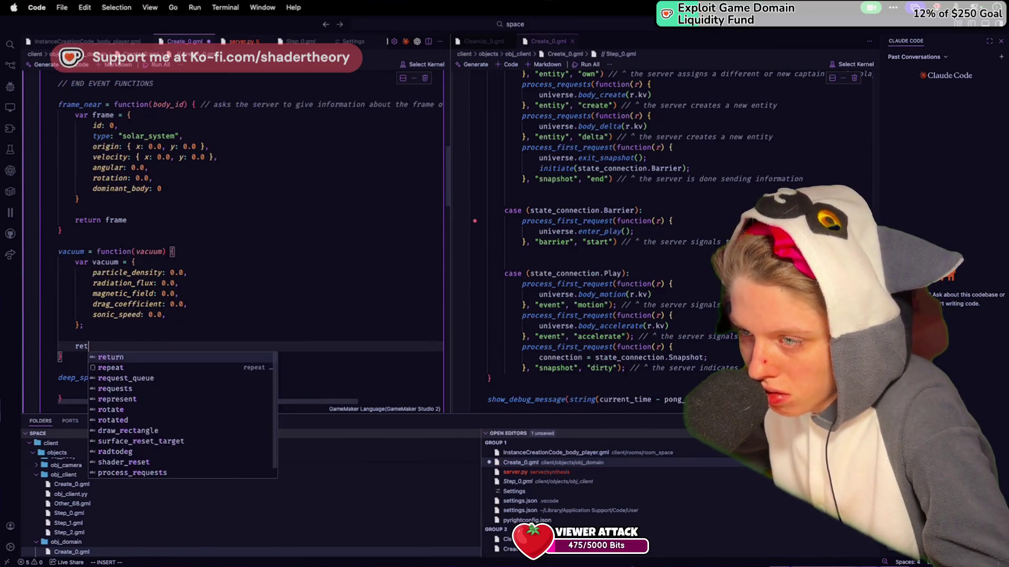
{"action": "type", "text": "urn vacuum;"}
{"action": "key", "text": "ctrl+s"}
{"action": "left_click", "coordinate": [150, 388]}
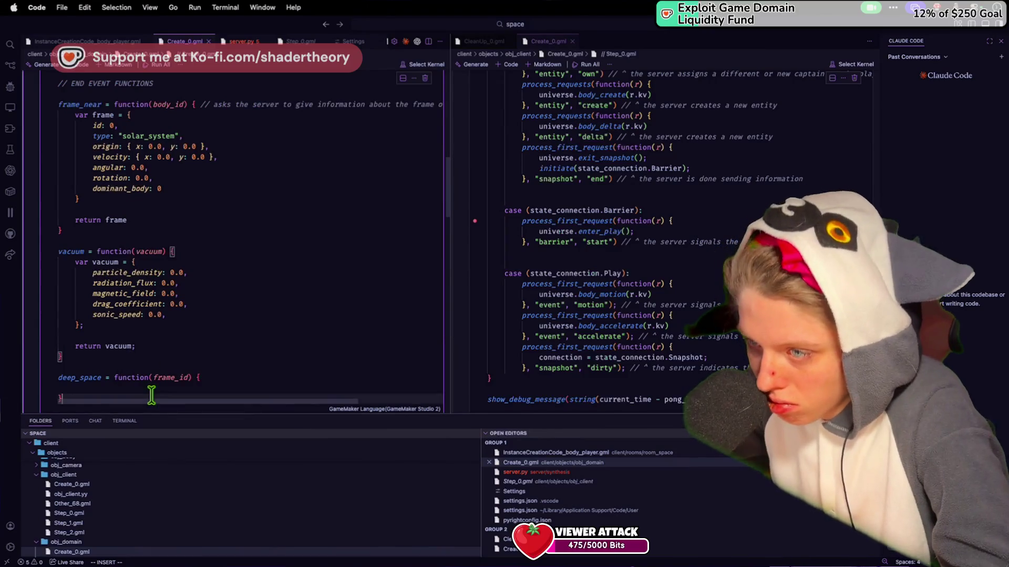
{"action": "type", "text": "return"}
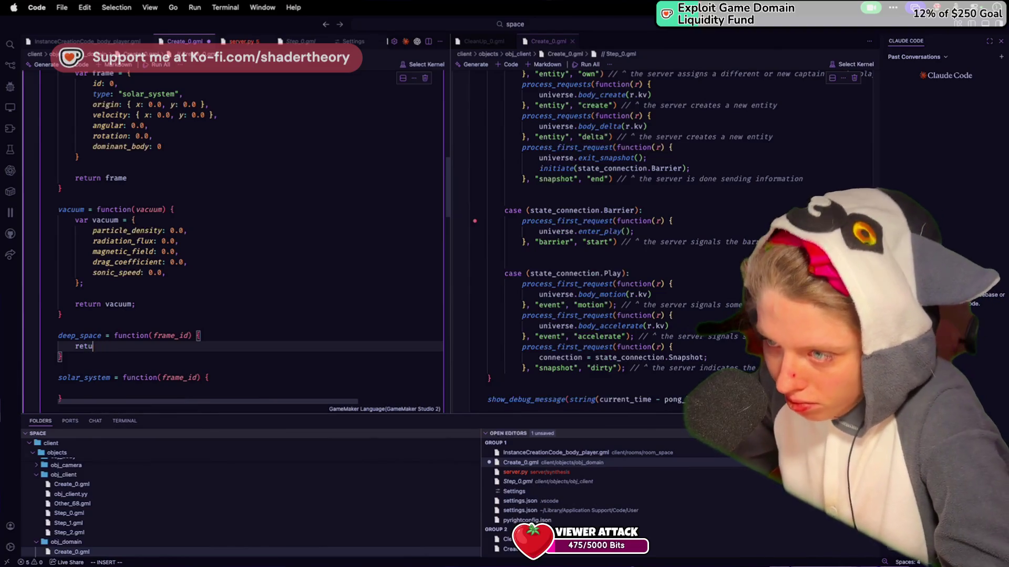
Replace the return with var, save, and rename the deep_space function to space
{"action": "key", "text": "BackSpace"}
{"action": "type", "text": "var"}
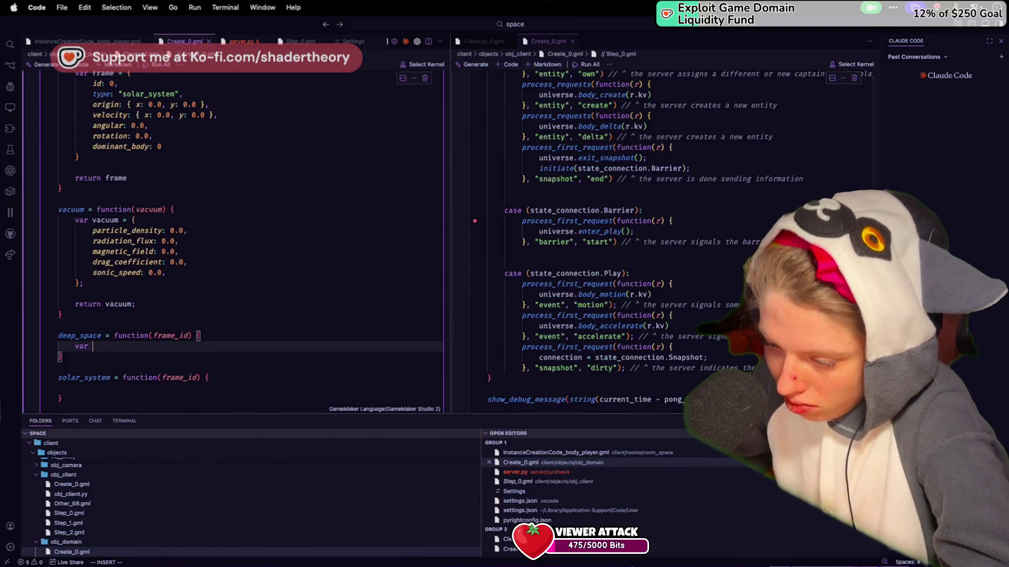
{"action": "key", "text": "ctrl+s"}
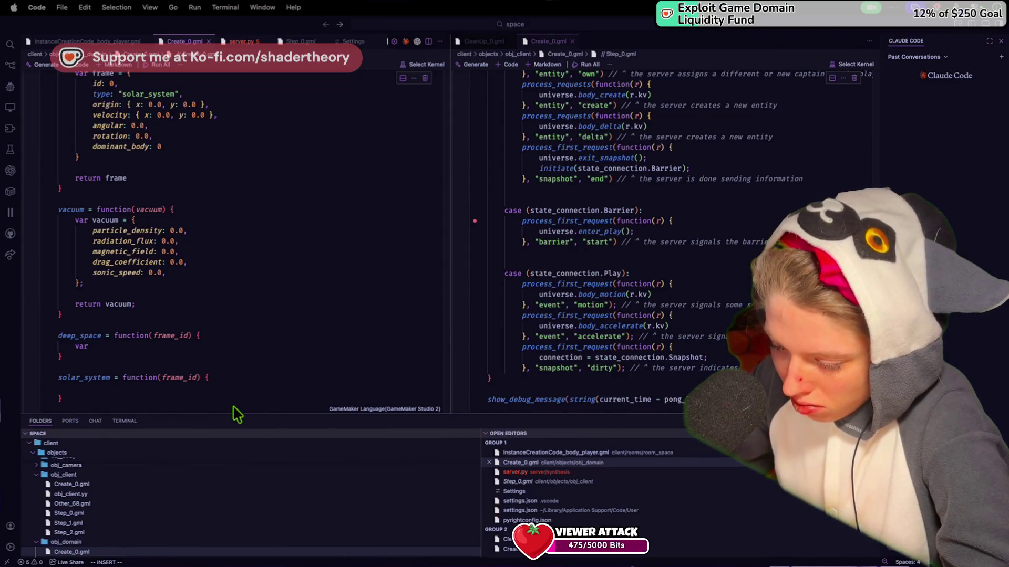
{"action": "left_click", "coordinate": [207, 399]}
{"action": "left_click", "coordinate": [80, 335]}
{"action": "key", "text": "BackSpace"}
{"action": "key", "text": "BackSpace"}
{"action": "key", "text": "BackSpace"}
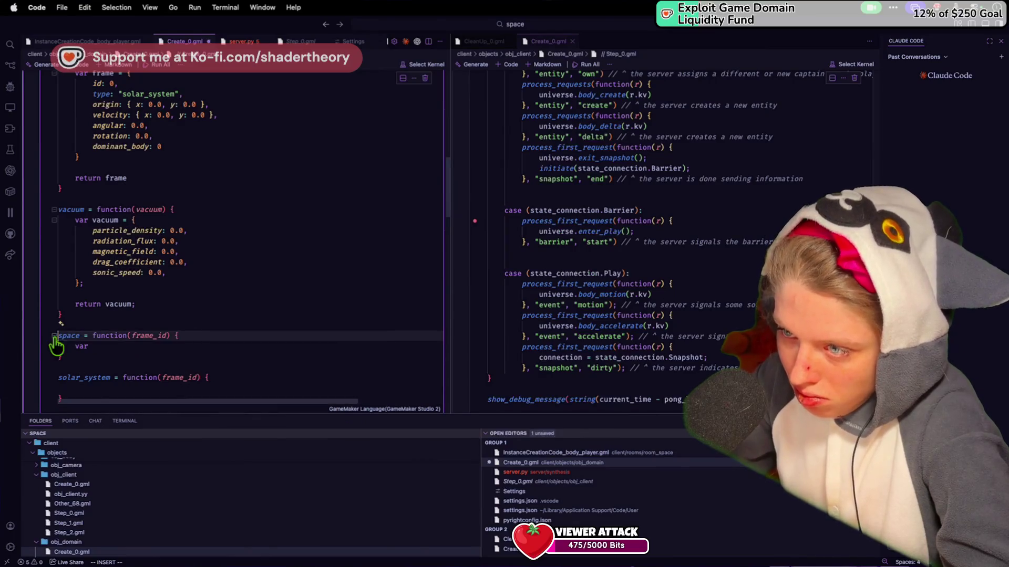
{"action": "left_click", "coordinate": [127, 355]}
{"action": "key", "text": "super+z"}
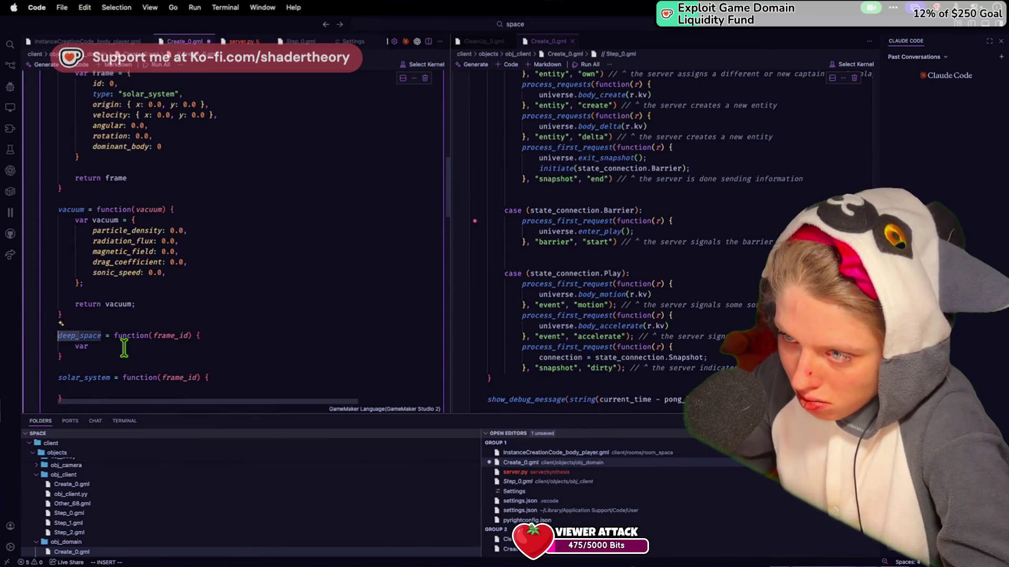
{"action": "key", "text": "super+shift+z"}
{"action": "left_click", "coordinate": [124, 348]}
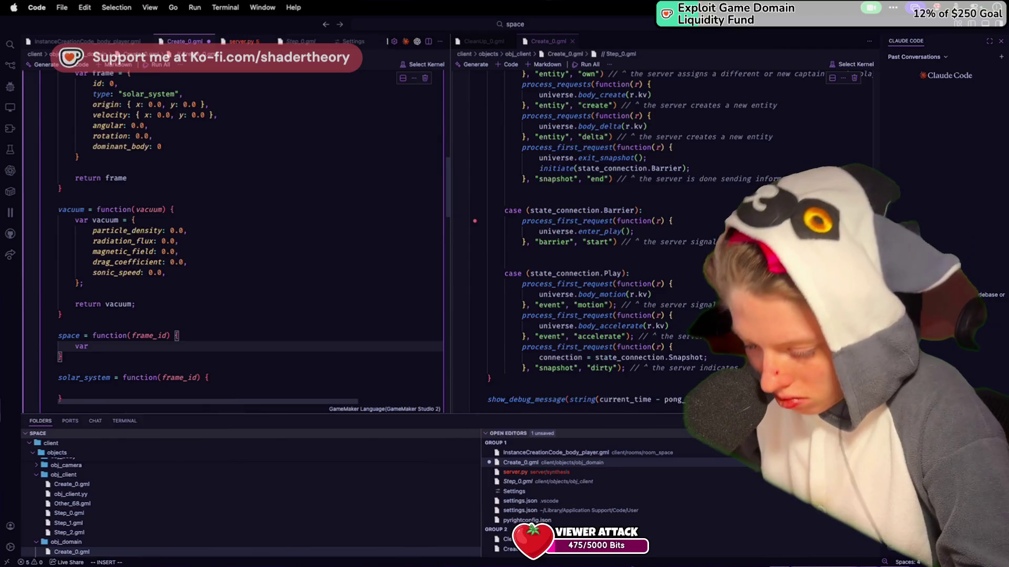
Declare var space = { gravity: { x: 0.0, y: 0.0 }, gradient: 0.0 } and remove leftover blank lines
{"action": "type", "text": "space = {"}
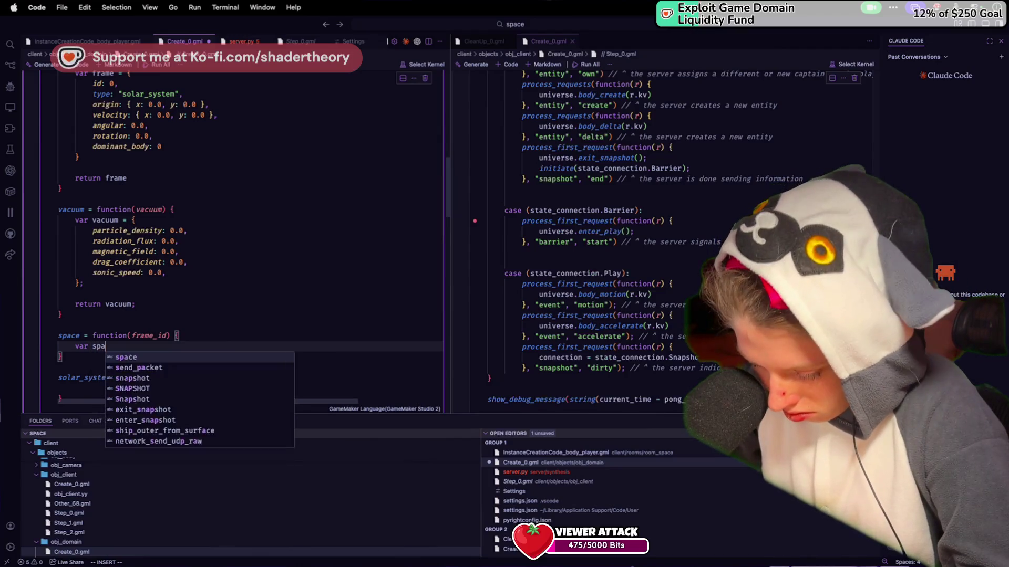
{"action": "key", "text": "Return"}
{"action": "type", "text": "gra"}
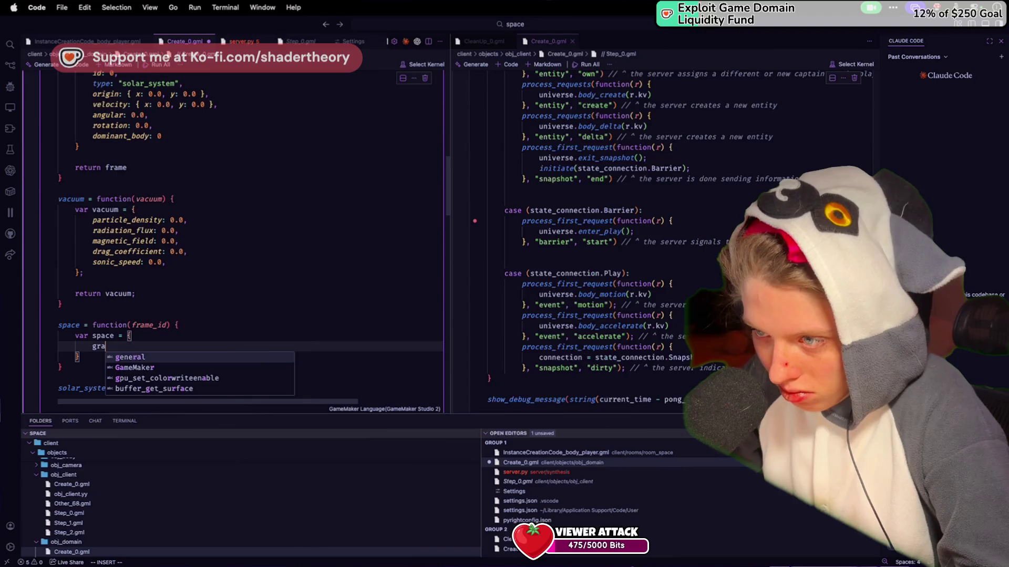
{"action": "type", "text": "vi  ="}
{"action": "key", "text": "BackSpace"}
{"action": "key", "text": "BackSpace"}
{"action": "key", "text": "BackSpace"}
{"action": "type", "text": ": { x: 0.0, y: 0.0 },"}
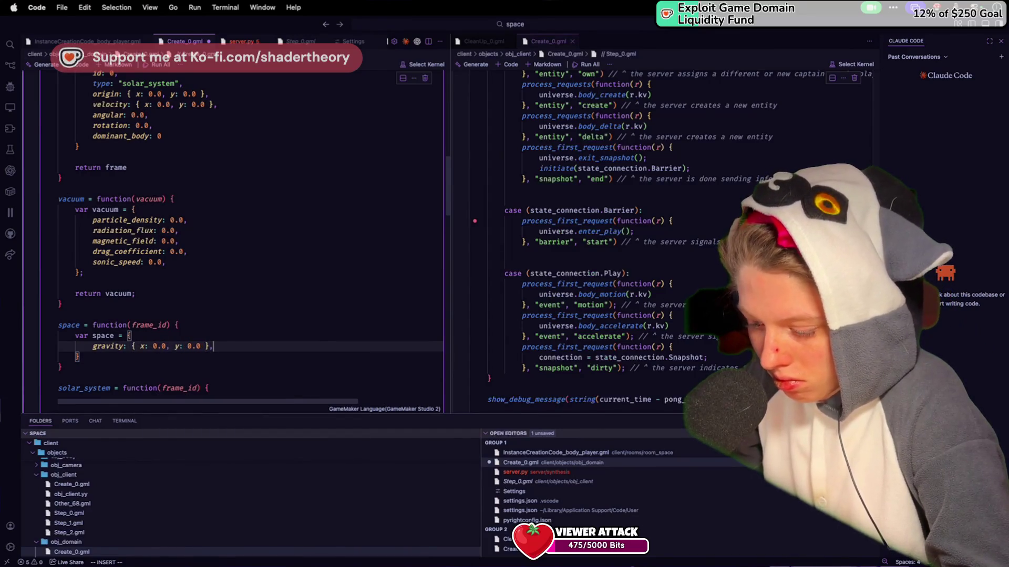
{"action": "key", "text": "Return"}
{"action": "type", "text": "gradient"}
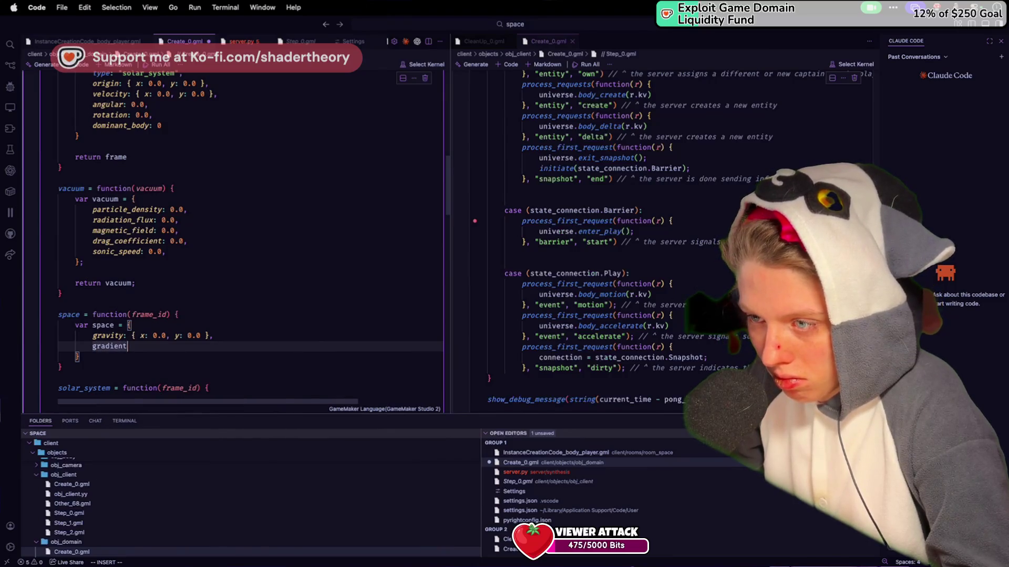
{"action": "type", "text": ": 0.0,"}
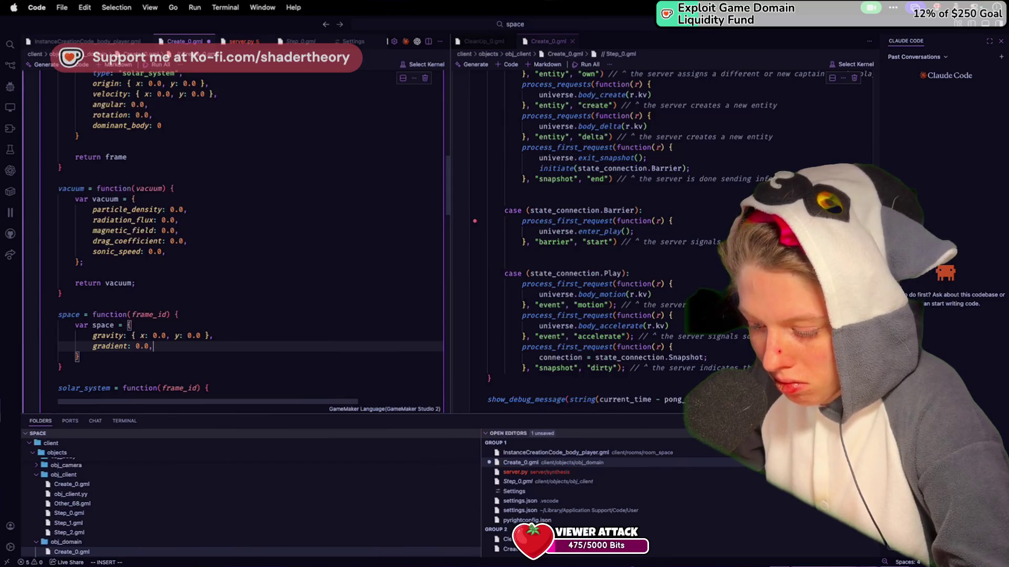
{"action": "key", "text": "Return"}
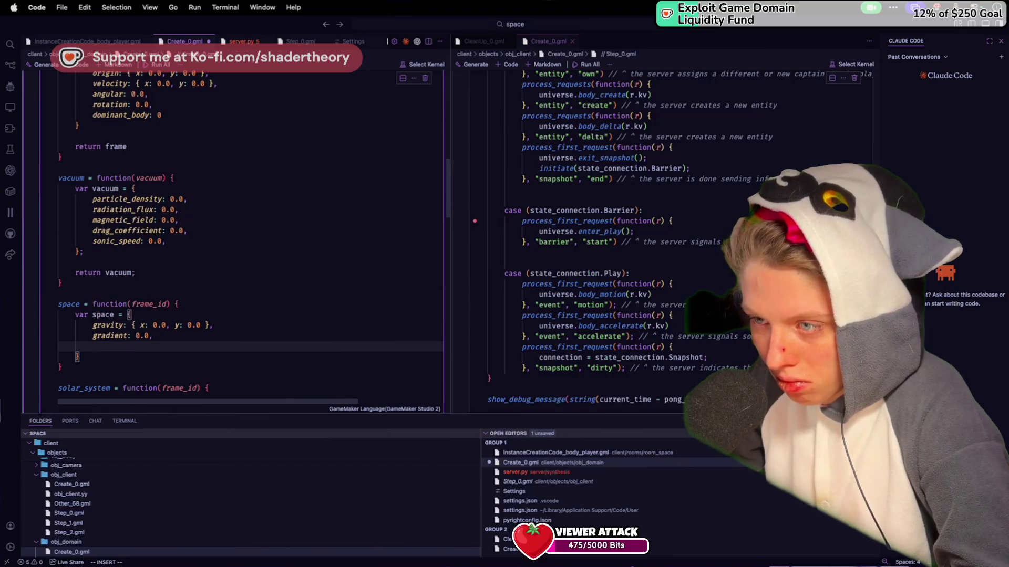
{"action": "key", "text": "Return"}
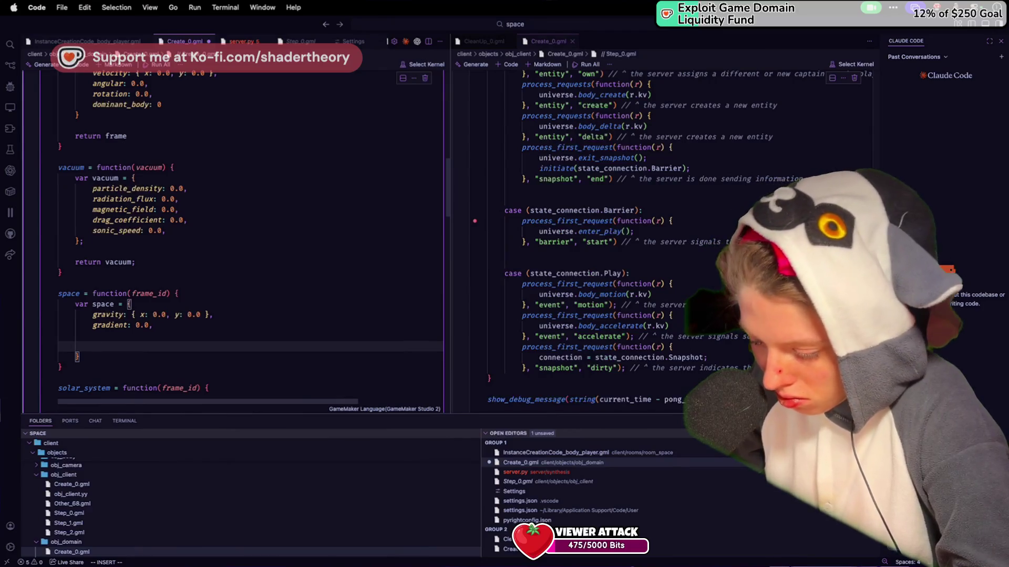
{"action": "key", "text": "BackSpace"}
{"action": "key", "text": "BackSpace"}
{"action": "key", "text": "BackSpace"}
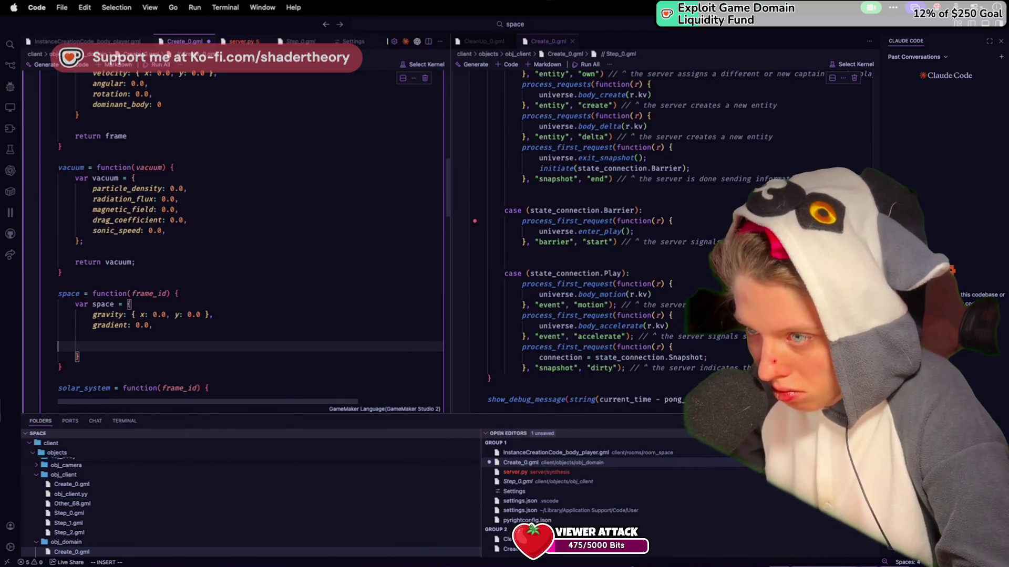
{"action": "key", "text": "BackSpace"}
{"action": "scroll", "coordinate": [125, 357], "scroll_direction": "up", "scroll_amount": 2}
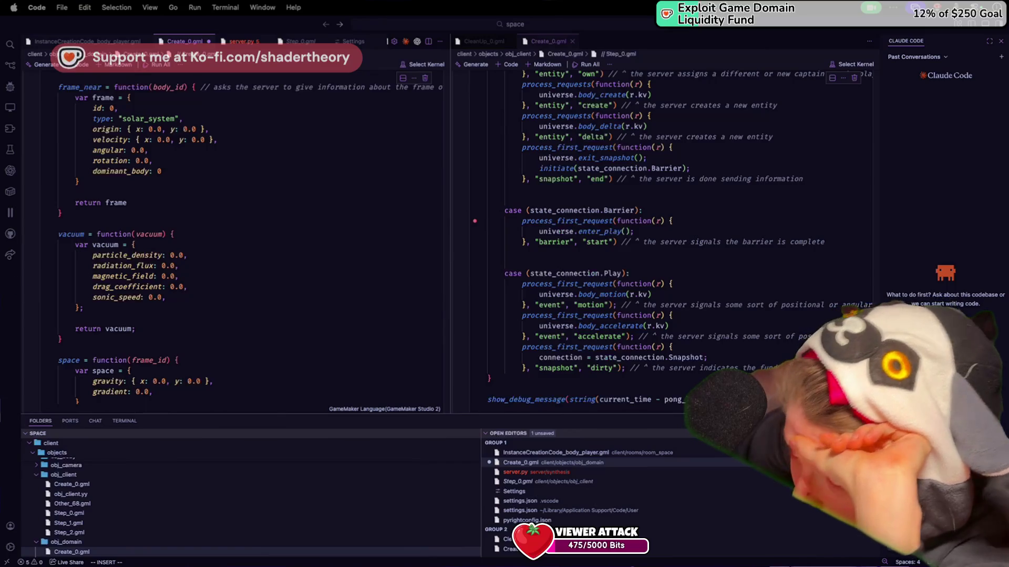
Add velocity_reference and angular_reference { x: 0.0, y: 0.0 } after velocity and angular, fix commas, and save
{"action": "left_click", "coordinate": [224, 140]}
{"action": "key", "text": "Return"}
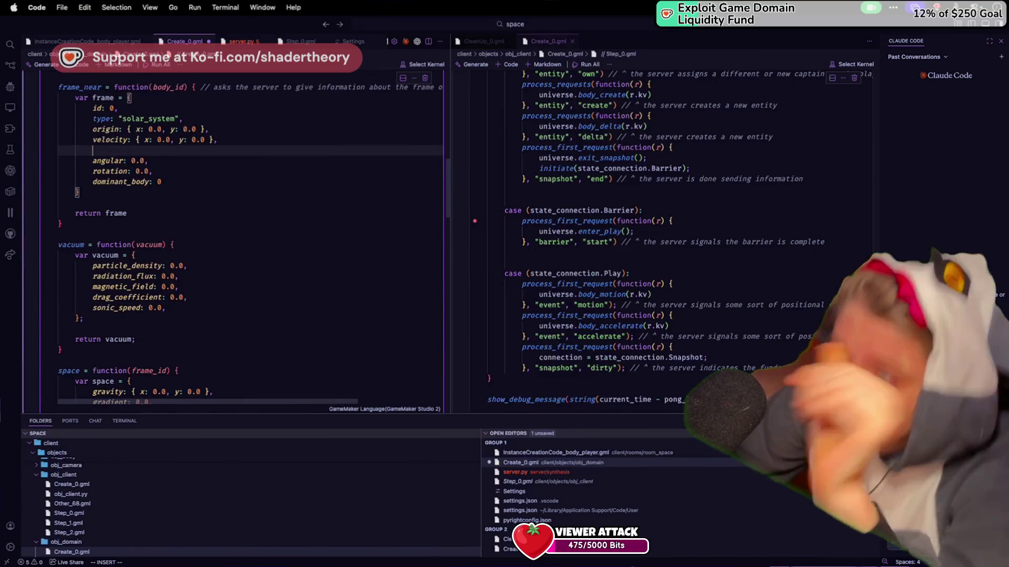
{"action": "type", "text": "velocityy_"}
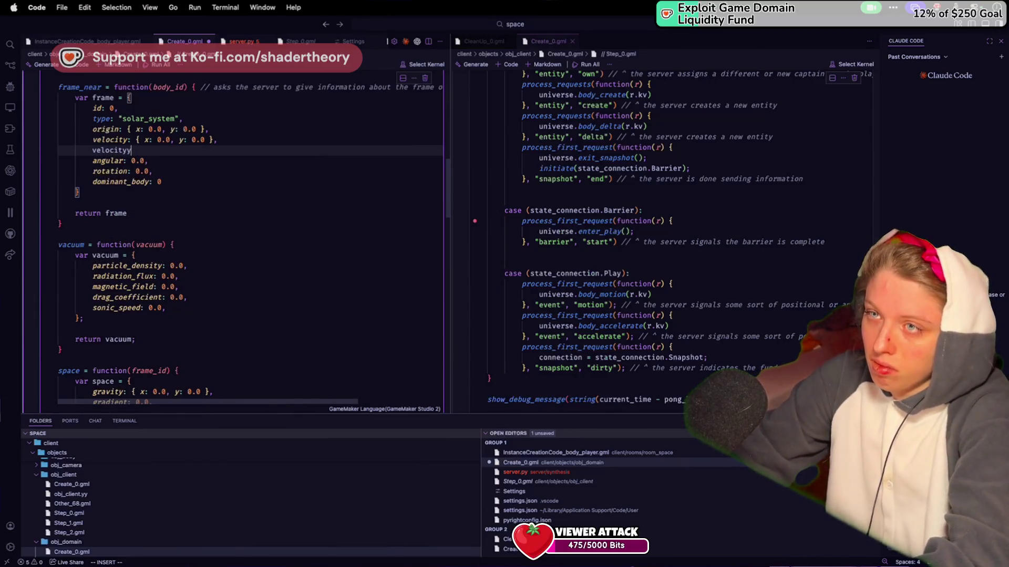
{"action": "type", "text": "eremce"}
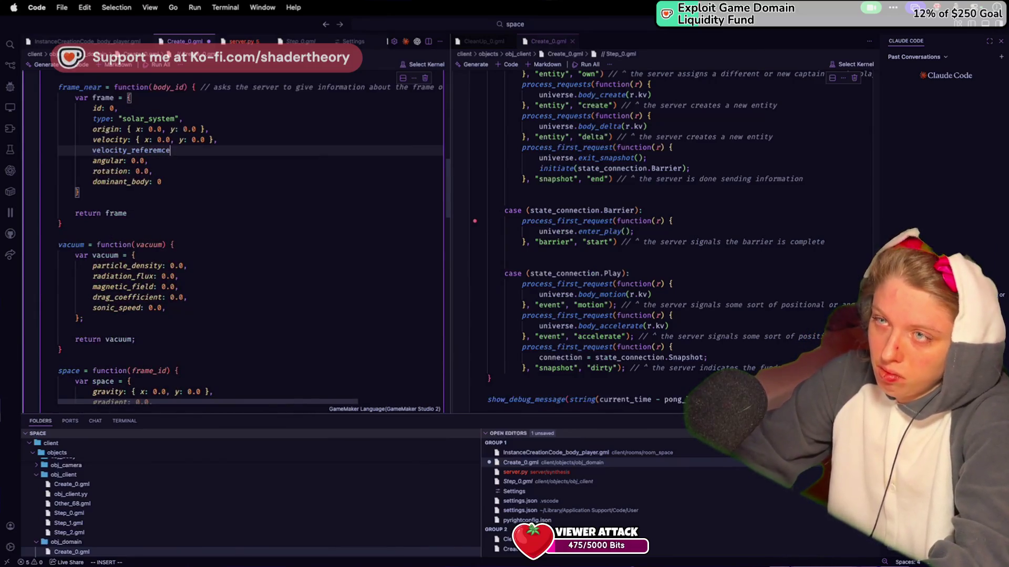
{"action": "type", "text": "ce: { x: 0.0, y: 0.0"}
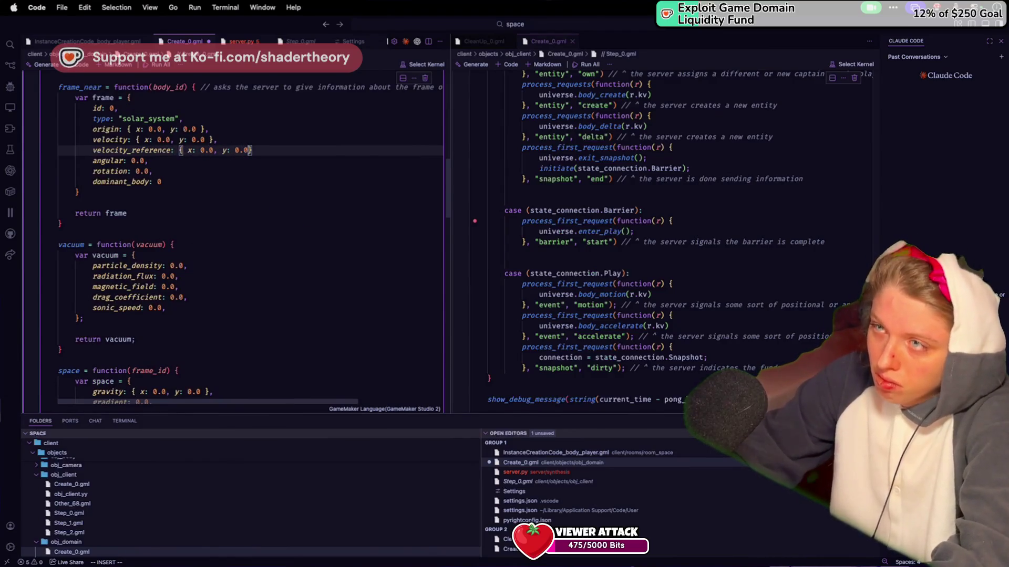
{"action": "key", "text": "Down"}
{"action": "key", "text": "Return"}
{"action": "type", "text": "ang"}
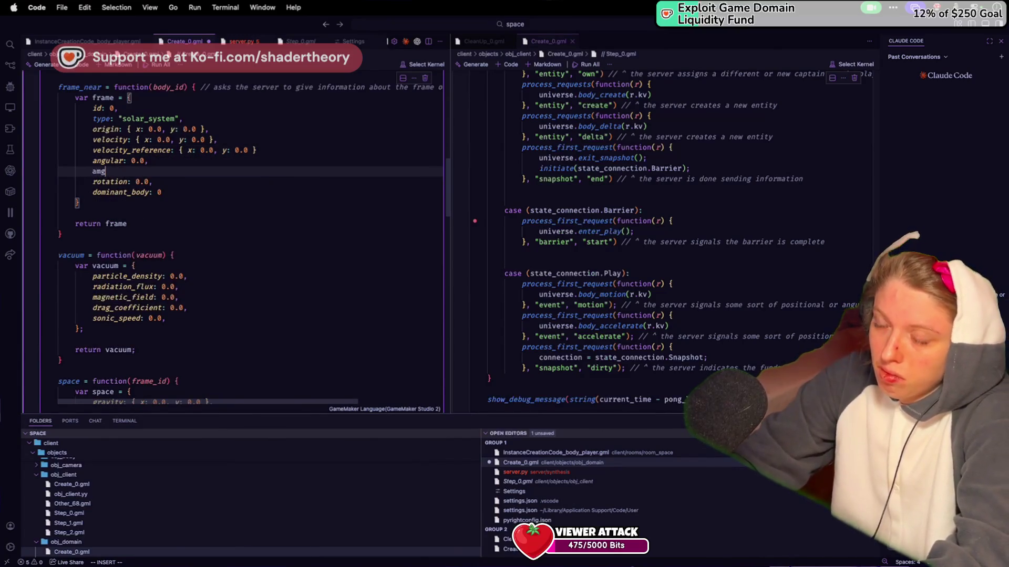
{"action": "type", "text": "ular_refe"}
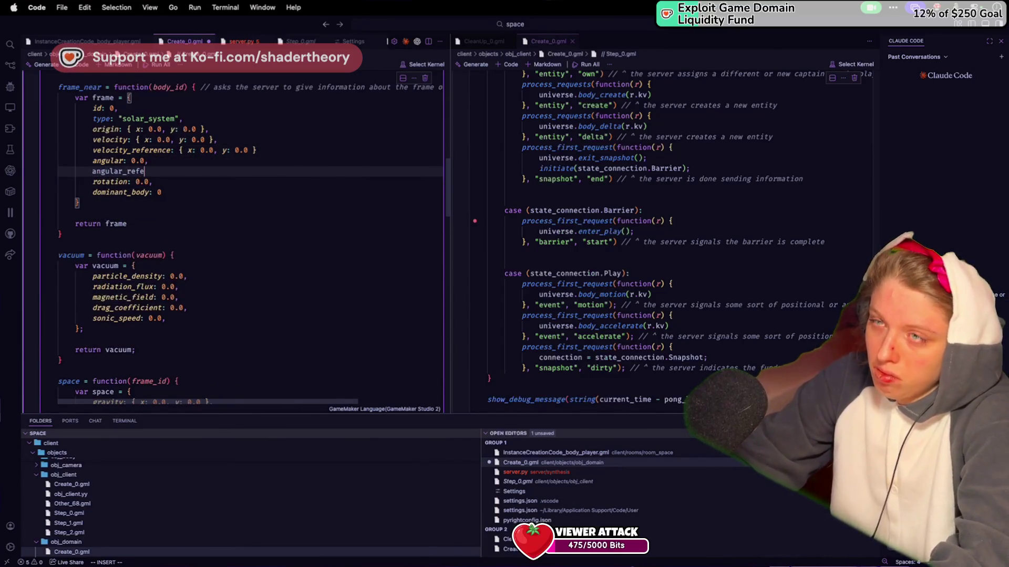
{"action": "type", "text": "rence: { x: 0.0,"}
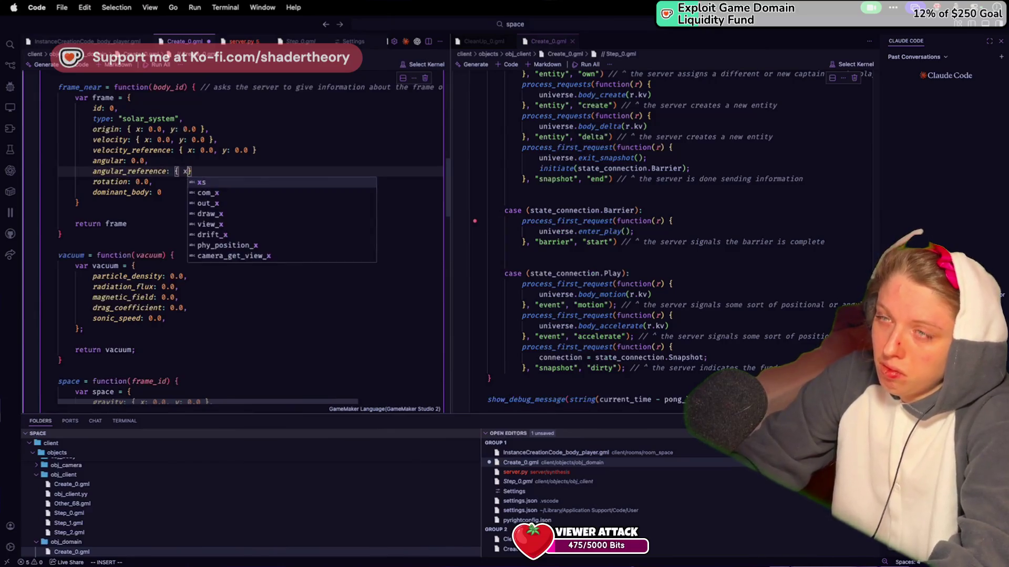
{"action": "type", "text": " y: 0.0 }"}
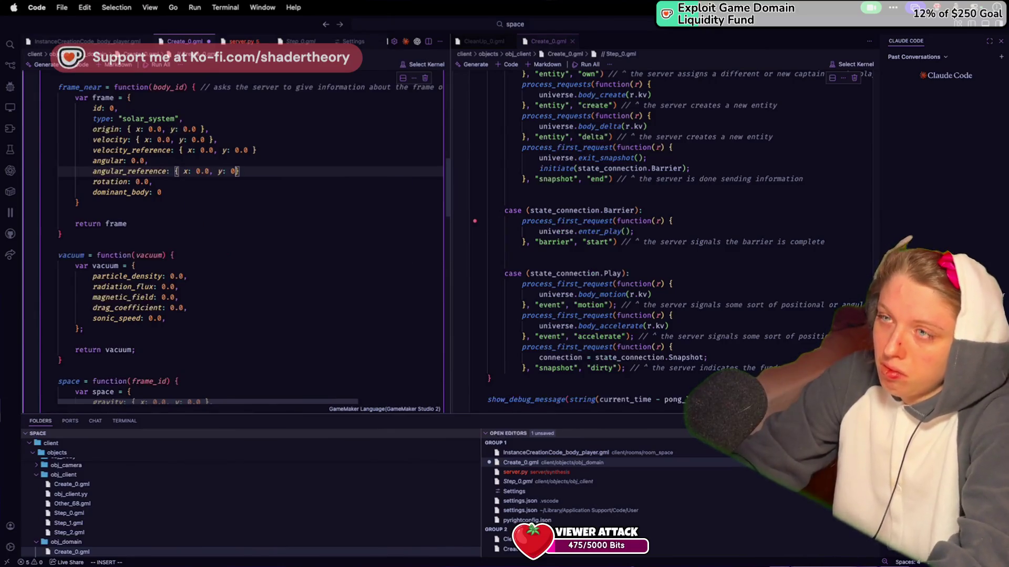
{"action": "type", "text": ","}
{"action": "key", "text": "super+s"}
{"action": "left_click", "coordinate": [283, 150]}
{"action": "type", "text": ","}
{"action": "left_click", "coordinate": [276, 107]}
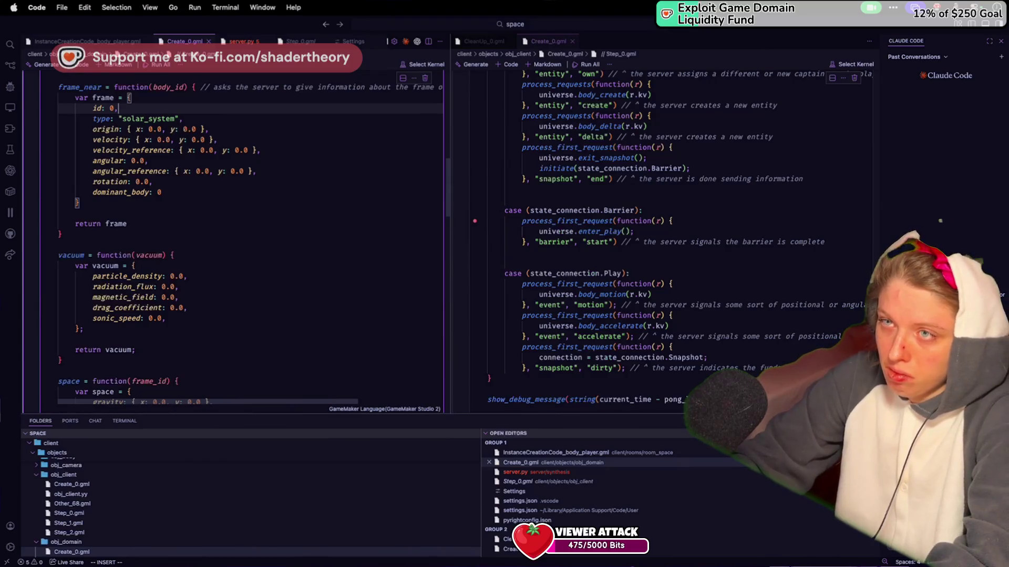
Cut and restore the rotation line, add a blank line above velocity, and touch up the solar_system quote
{"action": "triple_click", "coordinate": [155, 181]}
{"action": "key", "text": "BackSpace"}
{"action": "key", "text": "super+z"}
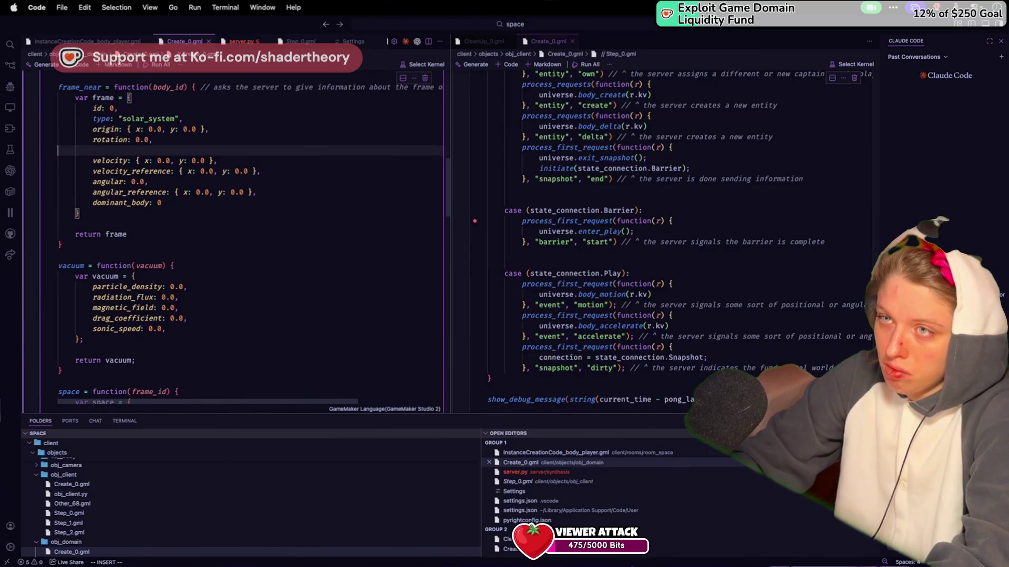
{"action": "key", "text": "Return"}
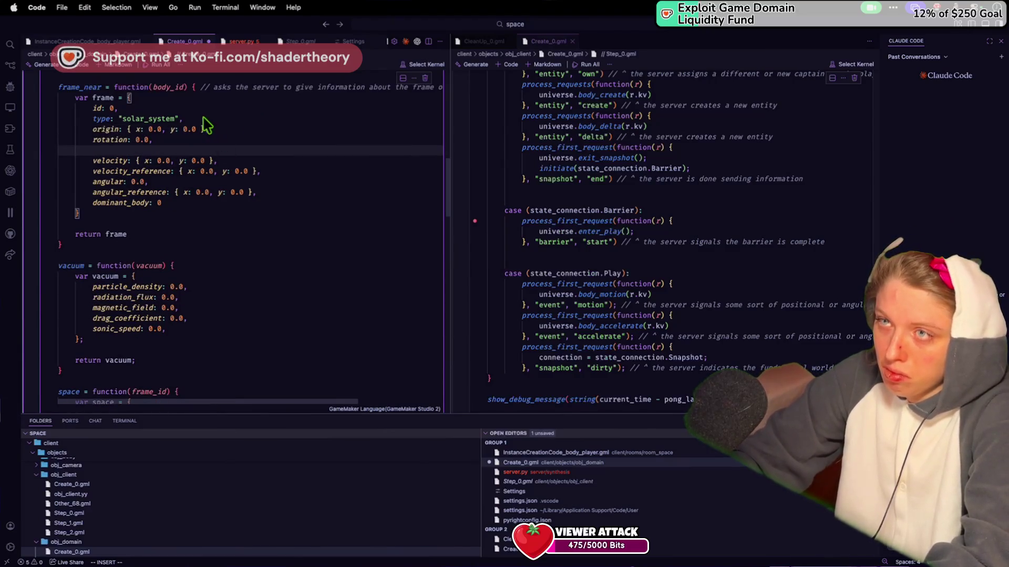
{"action": "left_click", "coordinate": [208, 122]}
{"action": "type", "text": "'"}
{"action": "scroll", "coordinate": [208, 122], "scroll_direction": "up", "scroll_amount": 1}
{"action": "key", "text": "super+s"}
Delete the stray quotes after "solar_system" and save the file
{"action": "left_click", "coordinate": [283, 197]}
{"action": "scroll", "coordinate": [282, 197], "scroll_direction": "down", "scroll_amount": 1}
{"action": "key", "text": "Return"}
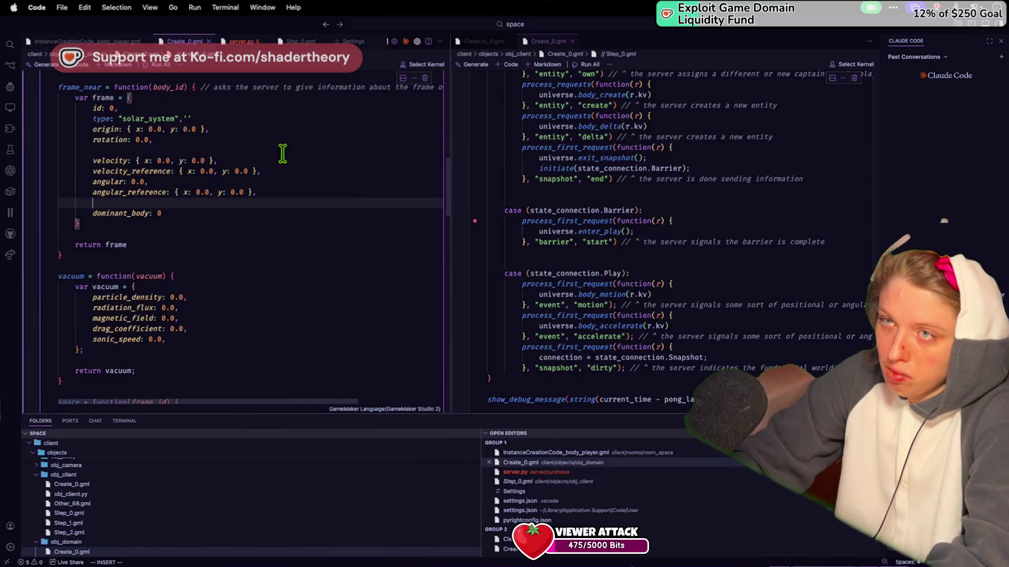
{"action": "left_click", "coordinate": [277, 131]}
{"action": "left_click", "coordinate": [274, 122]}
{"action": "key", "text": "BackSpace"}
{"action": "key", "text": "BackSpace"}
{"action": "key", "text": "Return"}
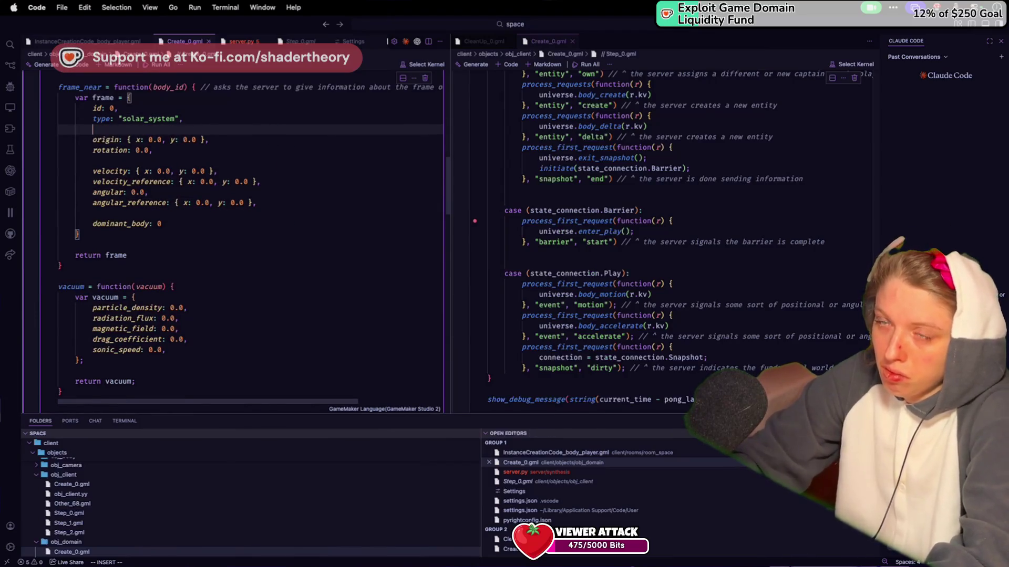
{"action": "key", "text": "cmd+s"}
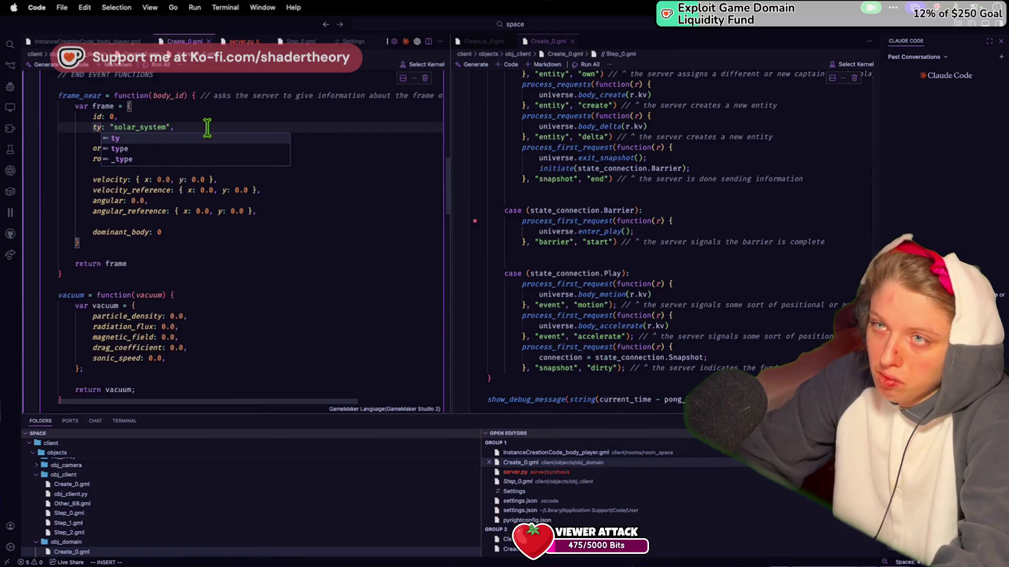
{"action": "left_click", "coordinate": [204, 128]}
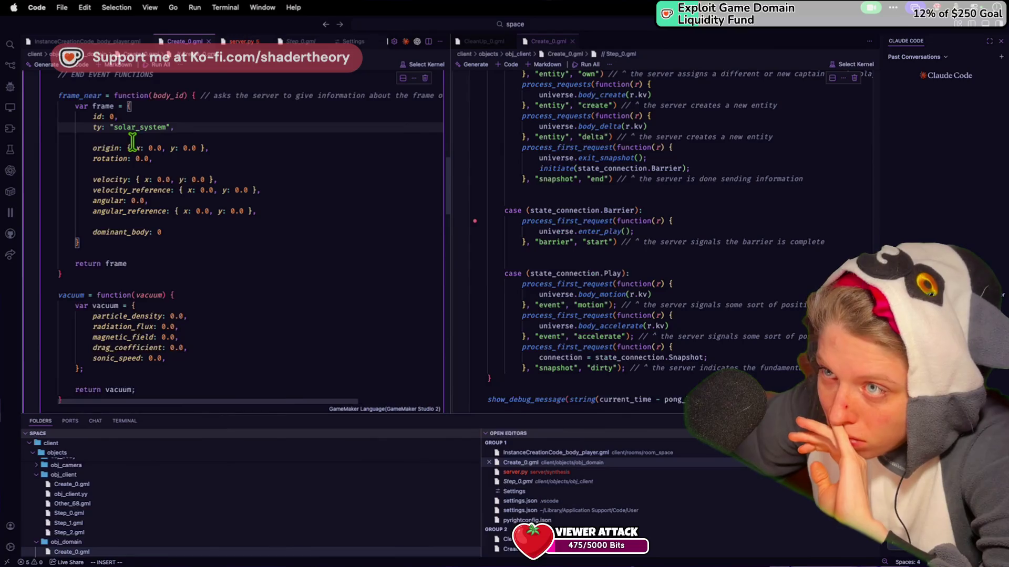
Rename the type key to kind and add ty: "inertial" on a new line below id: 0
{"action": "double_click", "coordinate": [96, 127]}
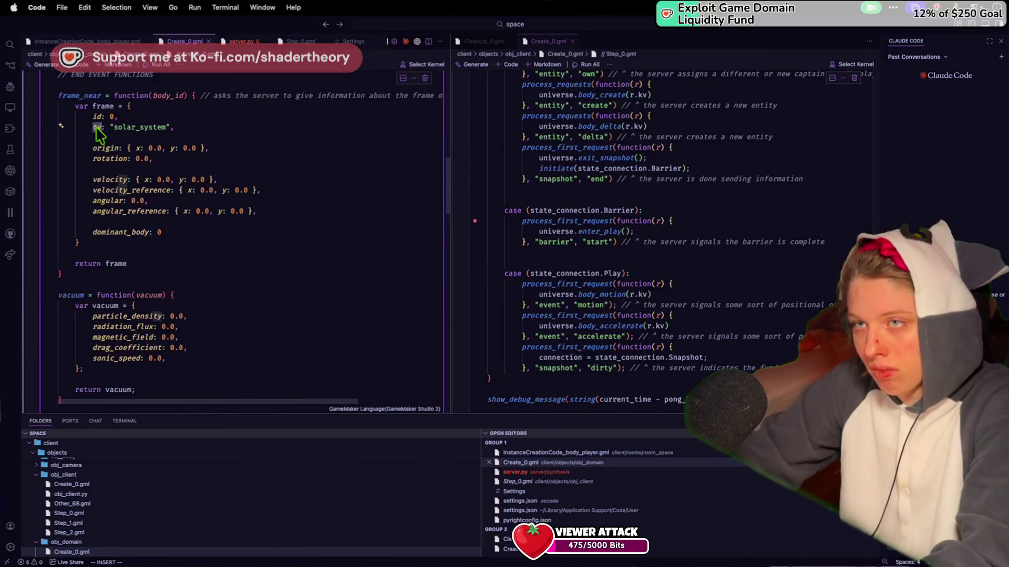
{"action": "type", "text": "clas"}
{"action": "double_click", "coordinate": [100, 127]}
{"action": "type", "text": "kind"}
{"action": "key", "text": "Up"}
{"action": "key", "text": "End"}
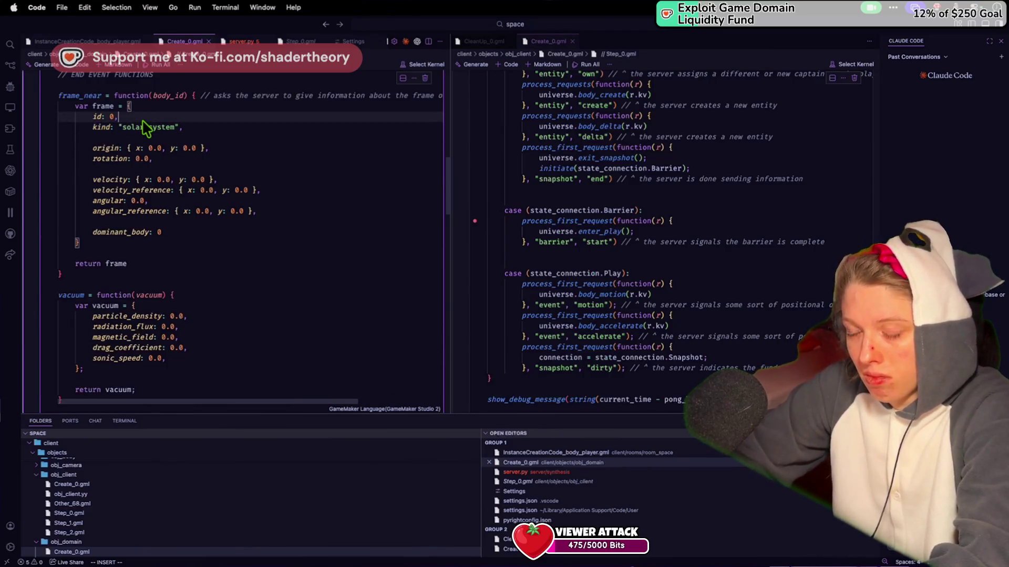
{"action": "key", "text": "Return"}
{"action": "type", "text": "ty: \"i"}
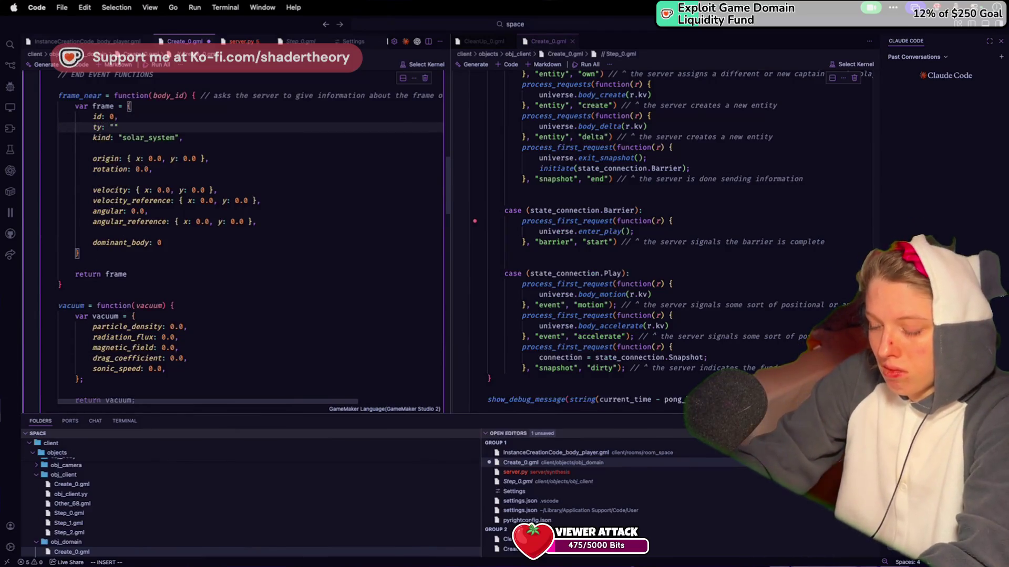
{"action": "type", "text": "nertial"}
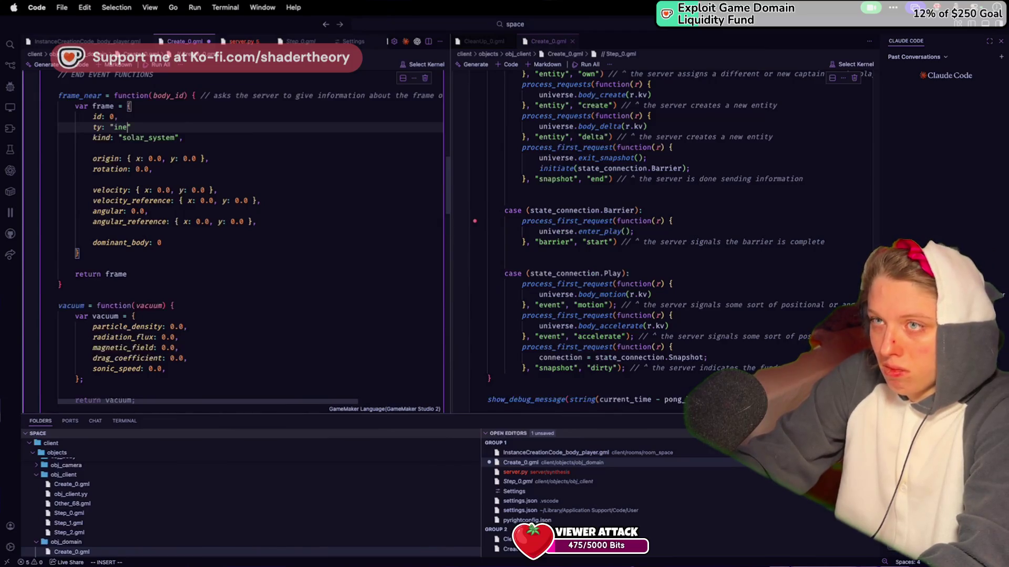
{"action": "type", "text": "\","}
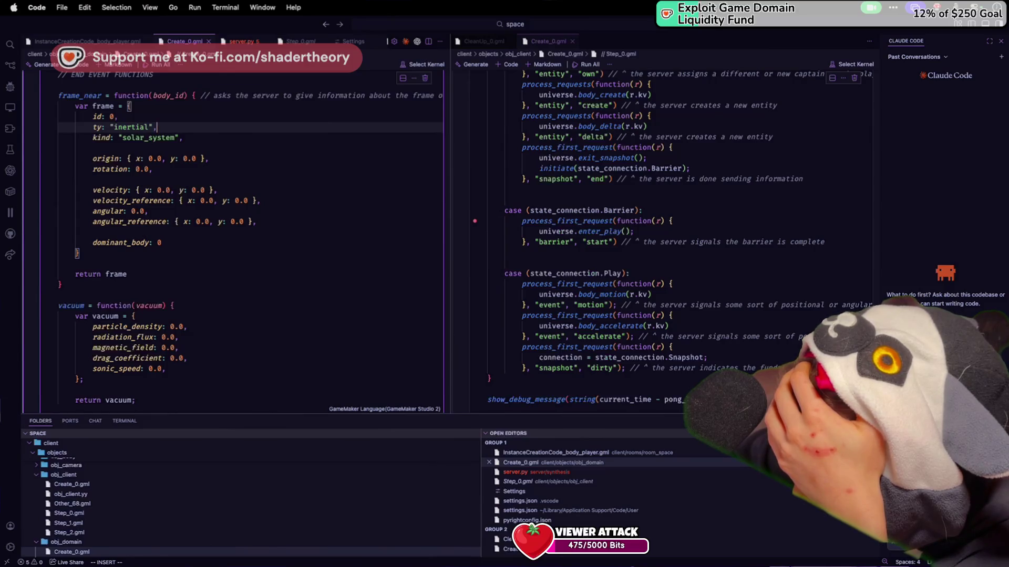
{"action": "left_click", "coordinate": [198, 279]}
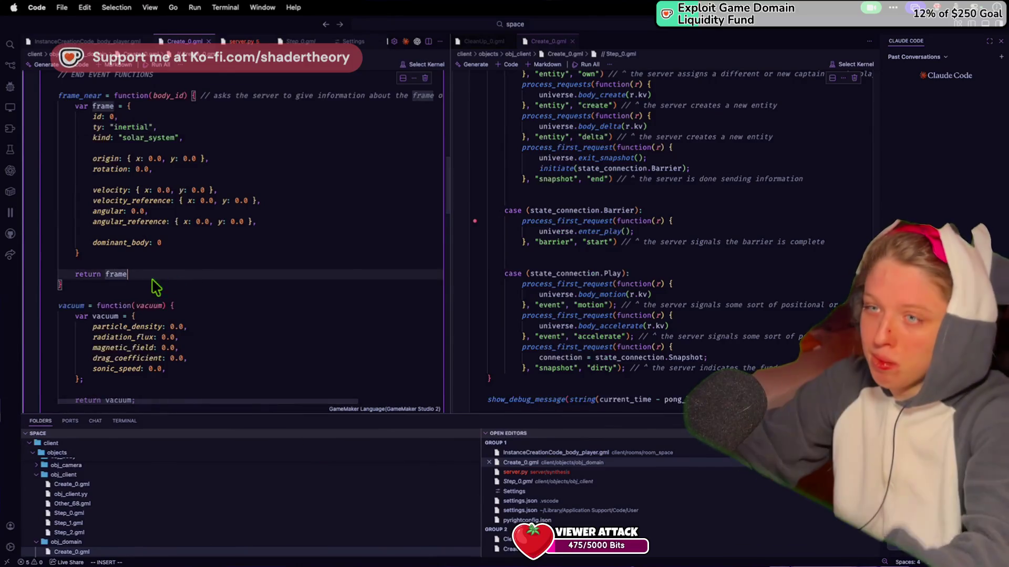
Rename the vacuum function to environment and save
{"action": "left_click", "coordinate": [69, 297]}
{"action": "double_click", "coordinate": [70, 305]}
{"action": "type", "text": "environment"}
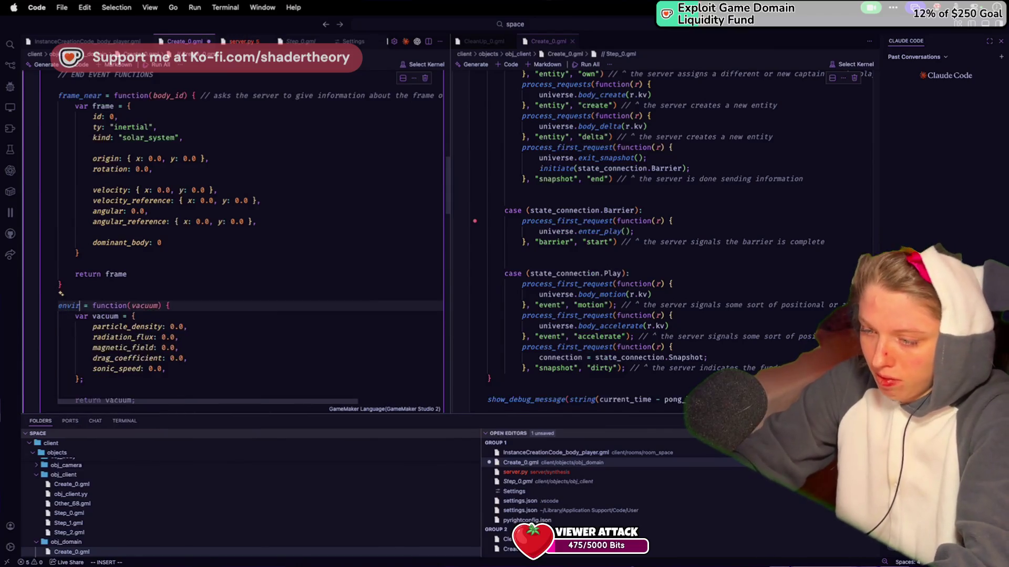
{"action": "key", "text": "ctrl+s"}
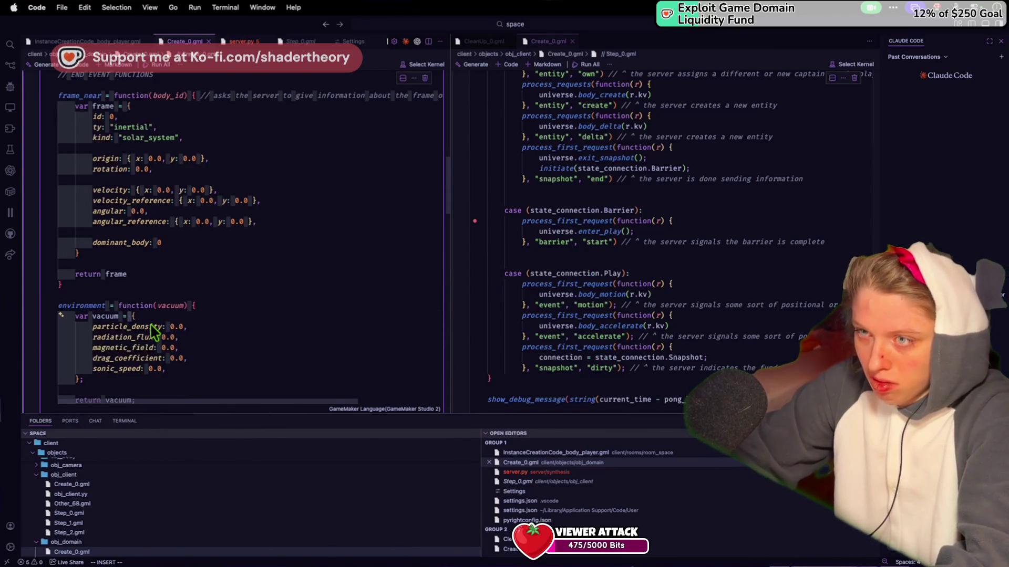
Insert gravity_sources: [], at the top of the vacuum struct and save
{"action": "left_click", "coordinate": [139, 326]}
{"action": "left_click", "coordinate": [185, 327]}
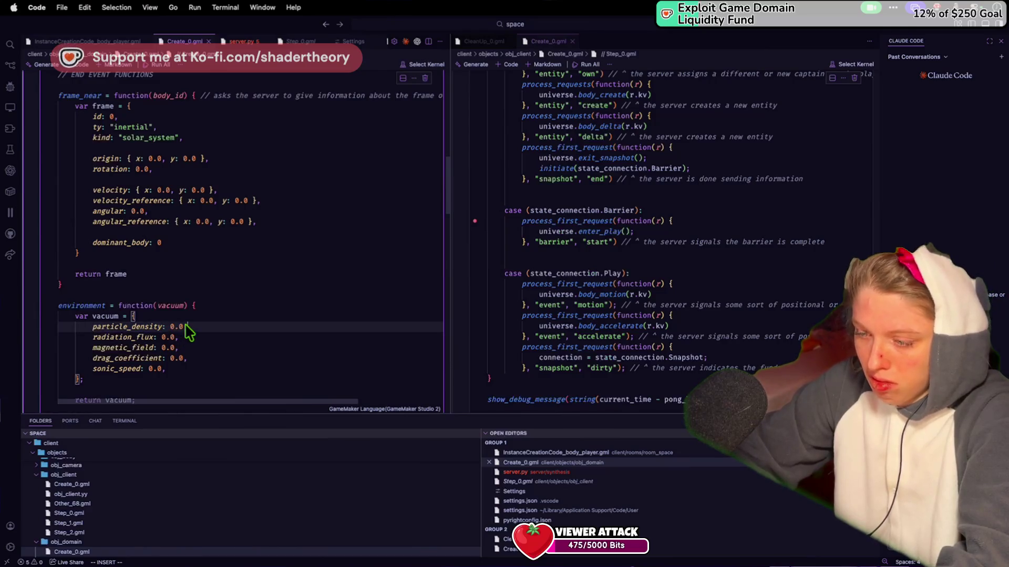
{"action": "left_click", "coordinate": [189, 307]}
{"action": "key", "text": "Down"}
{"action": "key", "text": "Return"}
{"action": "type", "text": "gr"}
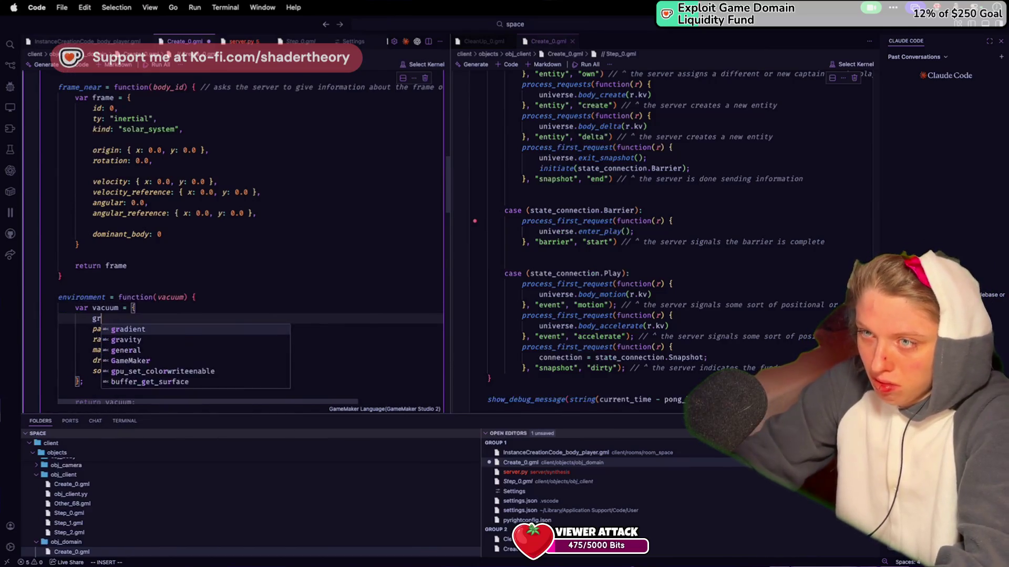
{"action": "type", "text": "avity_sources: []"}
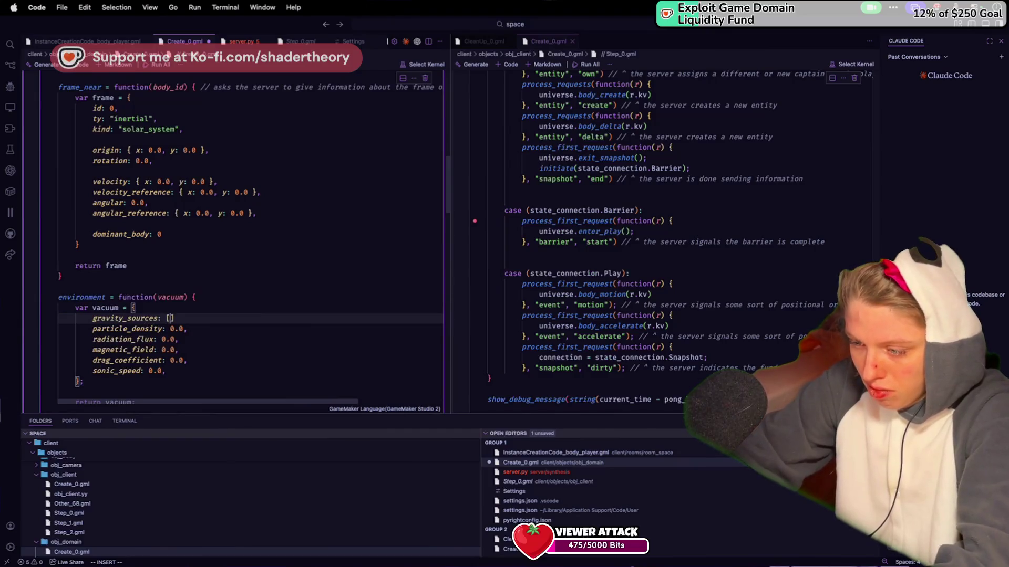
{"action": "key", "text": "ctrl+s"}
{"action": "key", "text": "Right"}
{"action": "type", "text": ","}
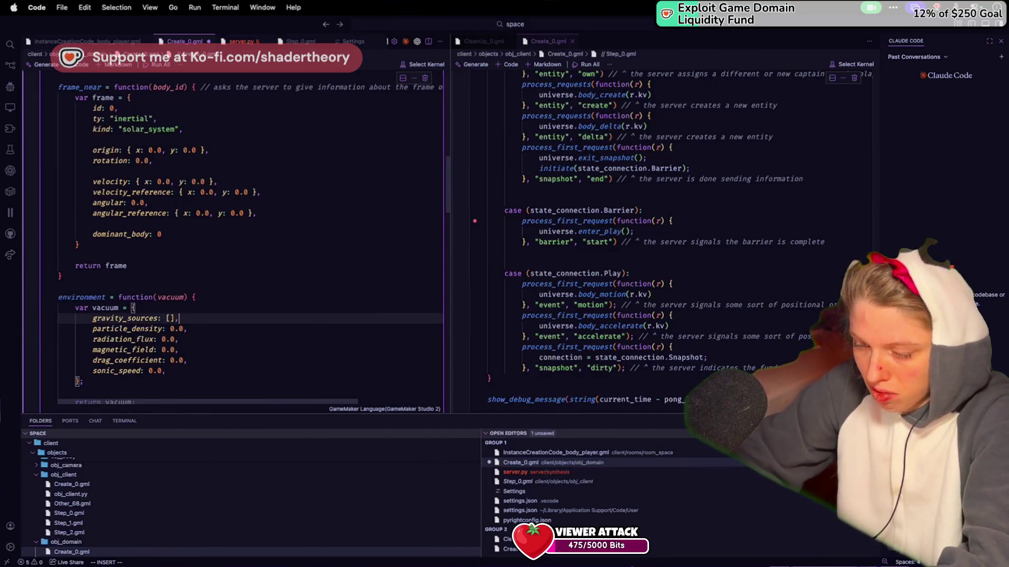
Change magnetic_field's value to an { x: 0.0, y: 0.0 } vector and save
{"action": "left_click", "coordinate": [159, 350]}
{"action": "key", "text": "Delete"}
{"action": "key", "text": "Delete"}
{"action": "key", "text": "Delete"}
{"action": "type", "text": "{ x: 0"}
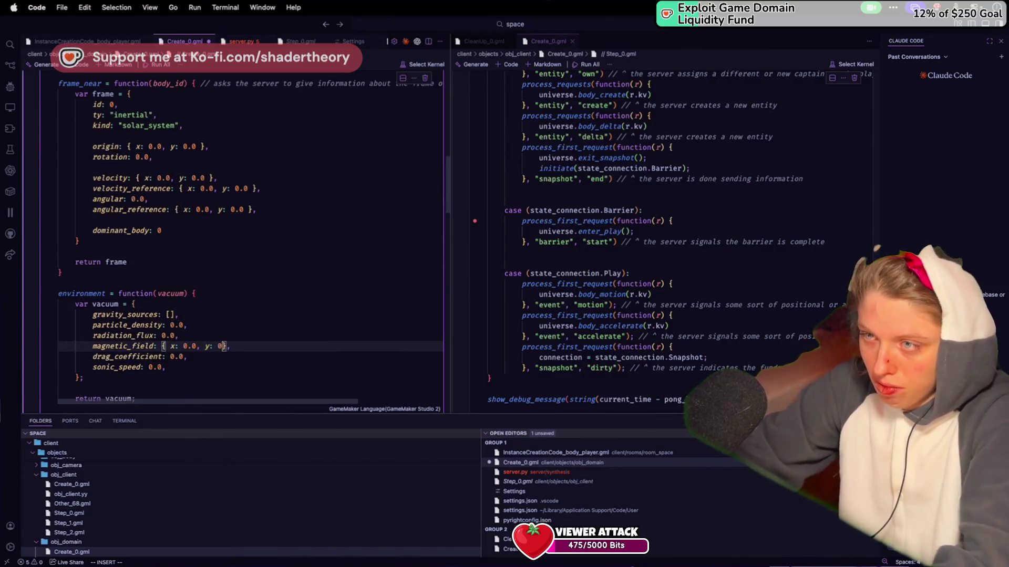
{"action": "key", "text": "super+s"}
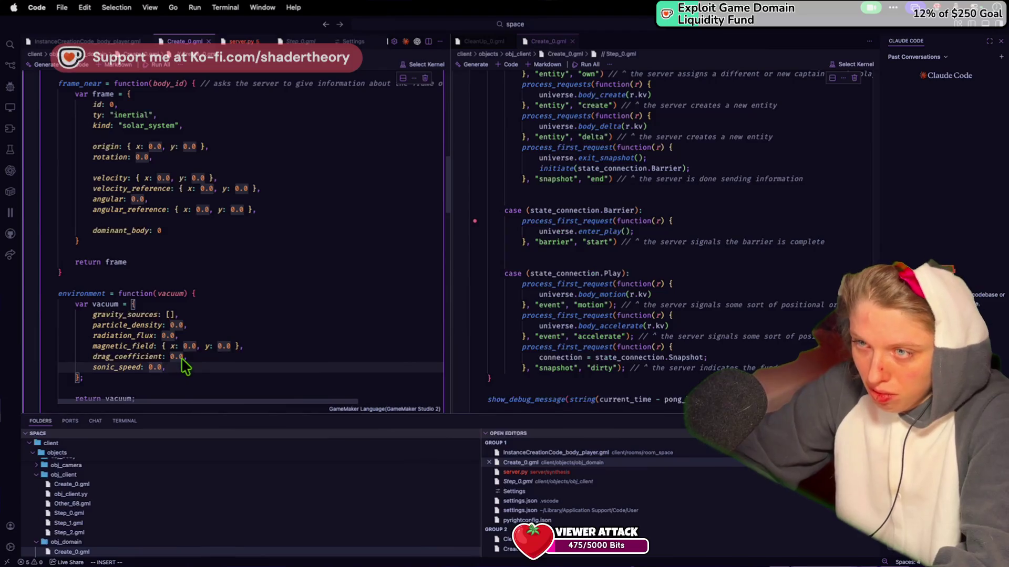
Cut the drag_coefficient and sonic_speed lines out of the vacuum struct
{"action": "left_click", "coordinate": [173, 357]}
{"action": "key", "text": "Right"}
{"action": "left_click_drag", "start_coordinate": [166, 368], "coordinate": [93, 358]}
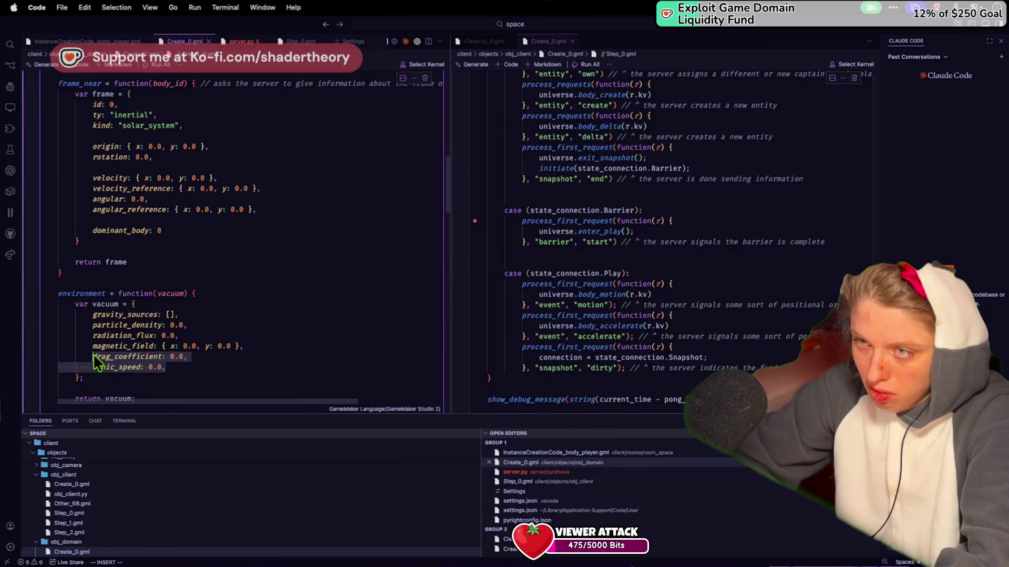
{"action": "key", "text": "BackSpace"}
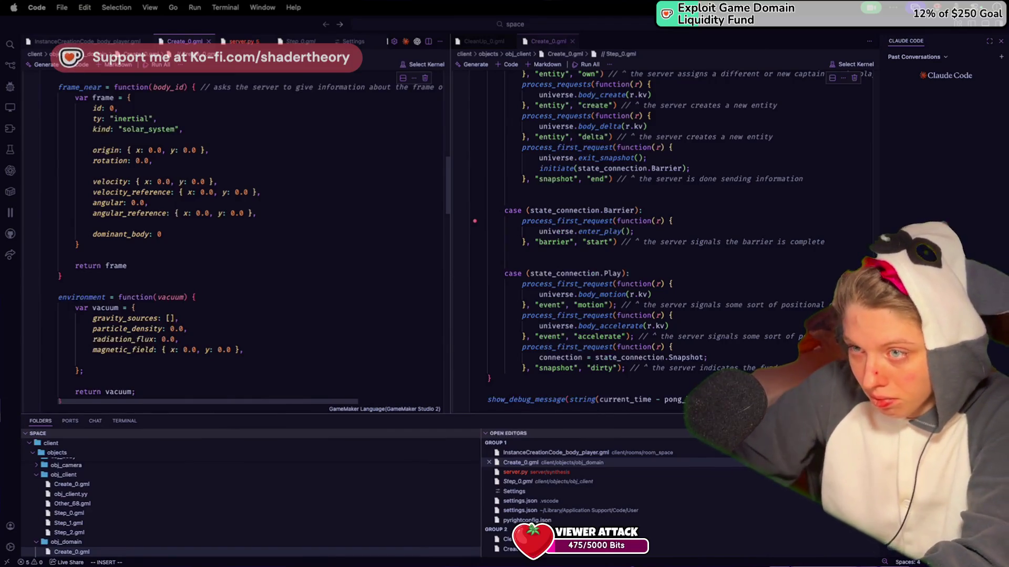
{"action": "scroll", "coordinate": [126, 226], "scroll_direction": "down", "scroll_amount": 4}
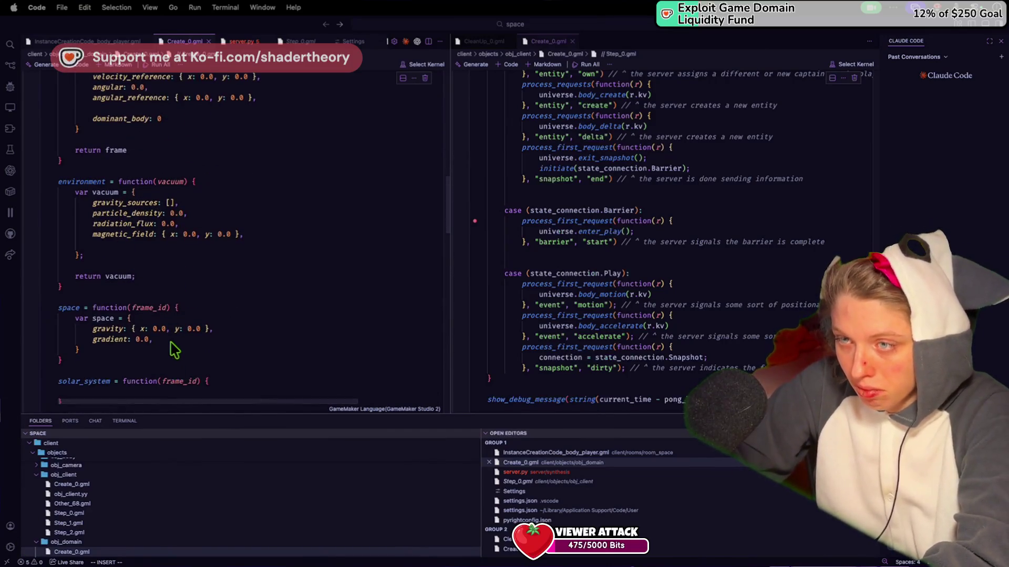
Paste the drag_coefficient and sonic_speed lines into the space struct below gradient
{"action": "left_click", "coordinate": [169, 340]}
{"action": "key", "text": "Return"}
{"action": "key", "text": "Tab"}
{"action": "left_click", "coordinate": [224, 379]}
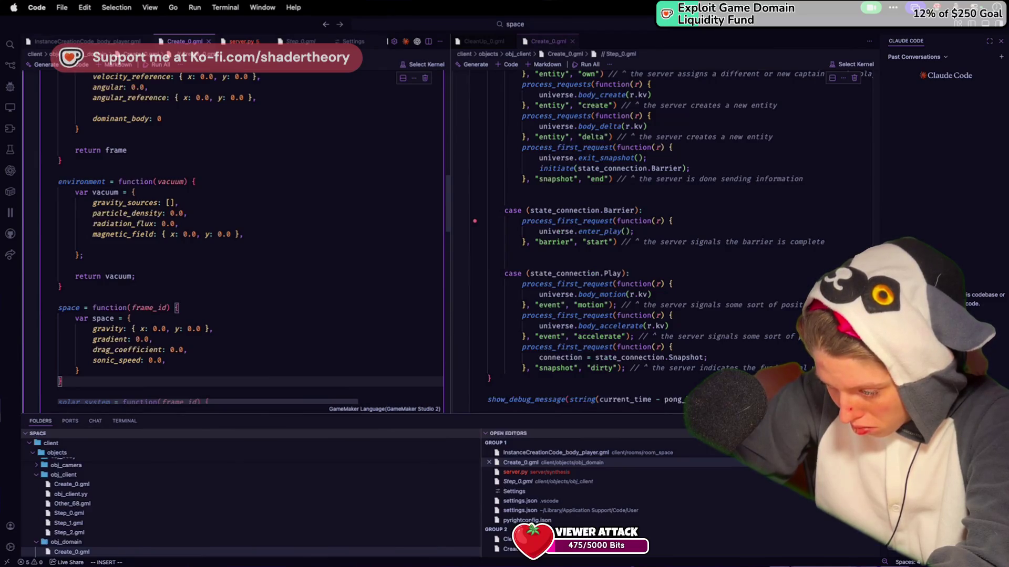
Return to the empty line in the environment function's vacuum struct
{"action": "left_click", "coordinate": [247, 285]}
{"action": "scroll", "coordinate": [247, 286], "scroll_direction": "up", "scroll_amount": 3}
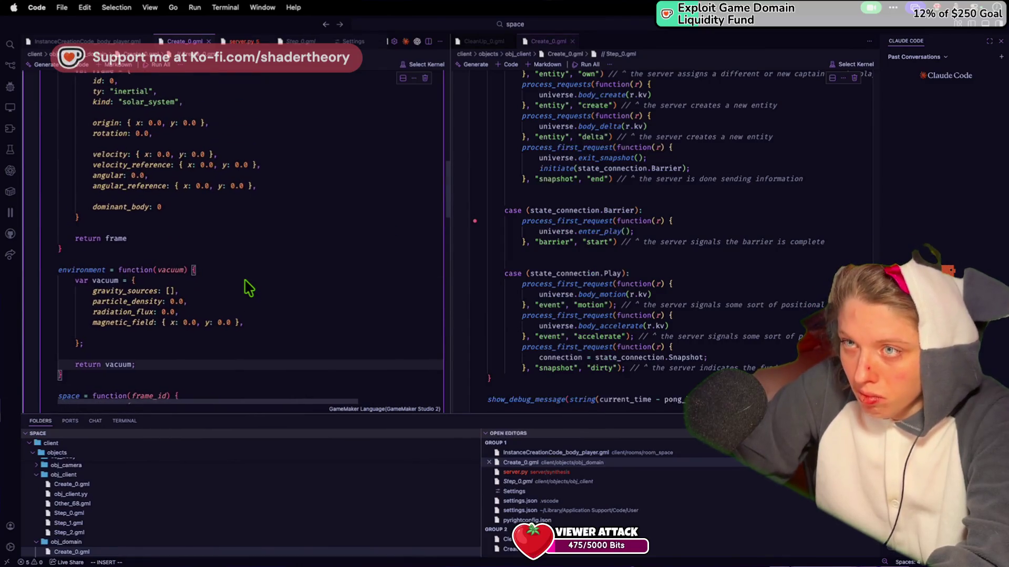
{"action": "left_click", "coordinate": [251, 336]}
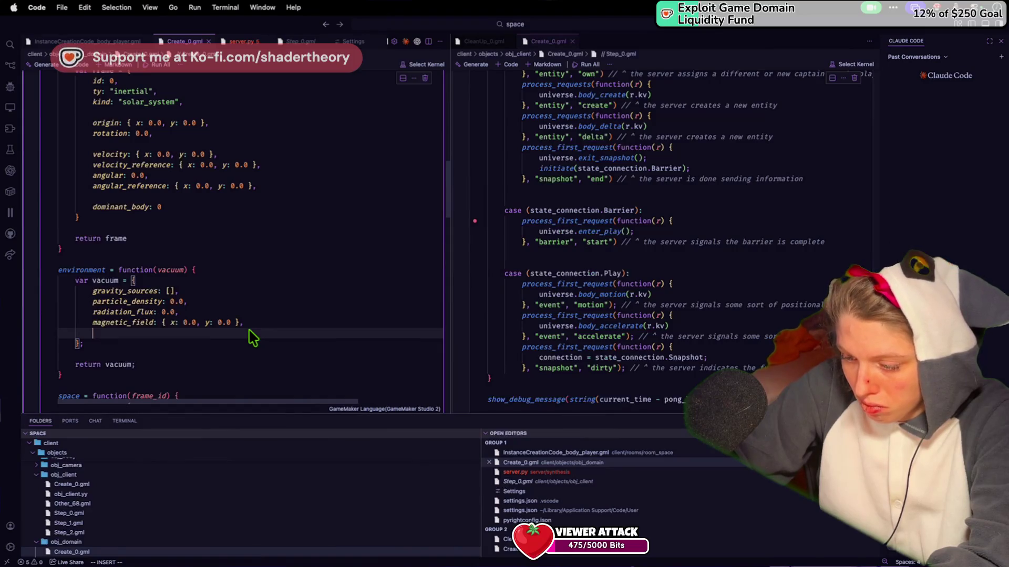
{"action": "type", "text": "a"}
{"action": "key", "text": "BackSpace"}
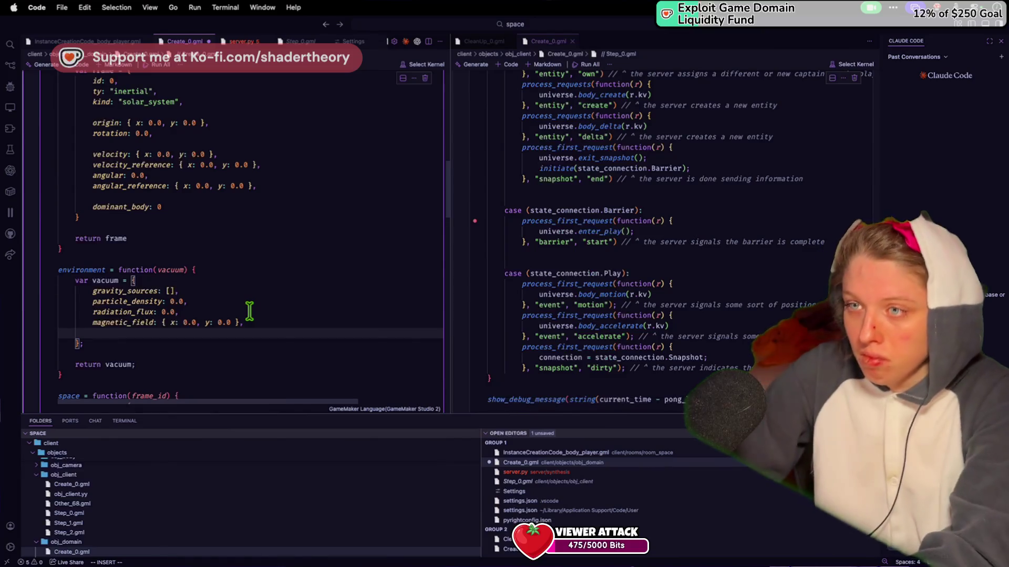
Add a dust_density: 0 field to the vacuum struct and begin renaming particle_density
{"action": "type", "text": "dust_"}
{"action": "key", "text": "BackSpace"}
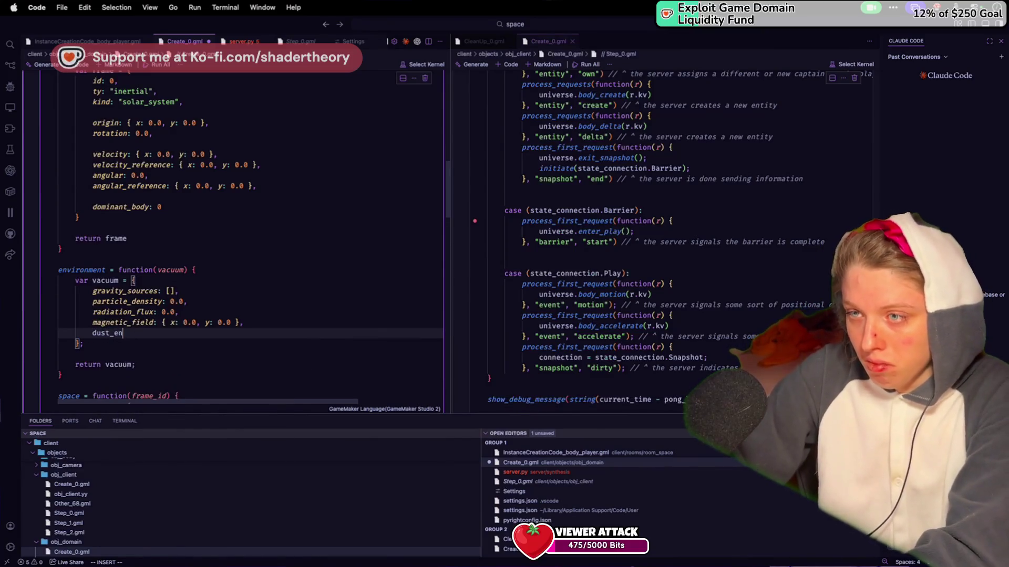
{"action": "type", "text": "ensity: 0.0,"}
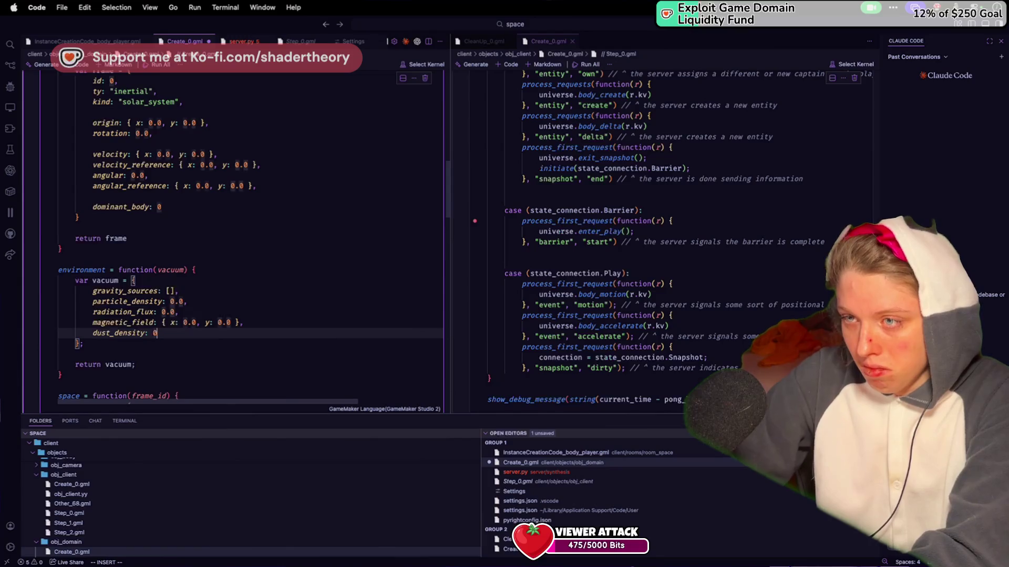
{"action": "double_click", "coordinate": [127, 301]}
{"action": "type", "text": "density_par"}
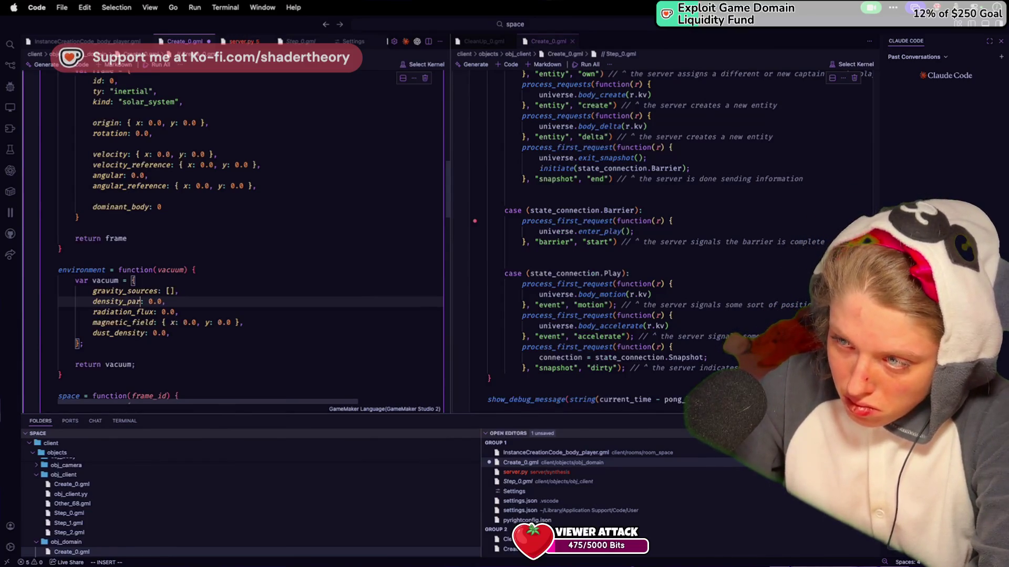
{"action": "type", "text": "ge"}
Rename dust_density to density_particle_small and move it just above density_particle_large
{"action": "double_click", "coordinate": [110, 333]}
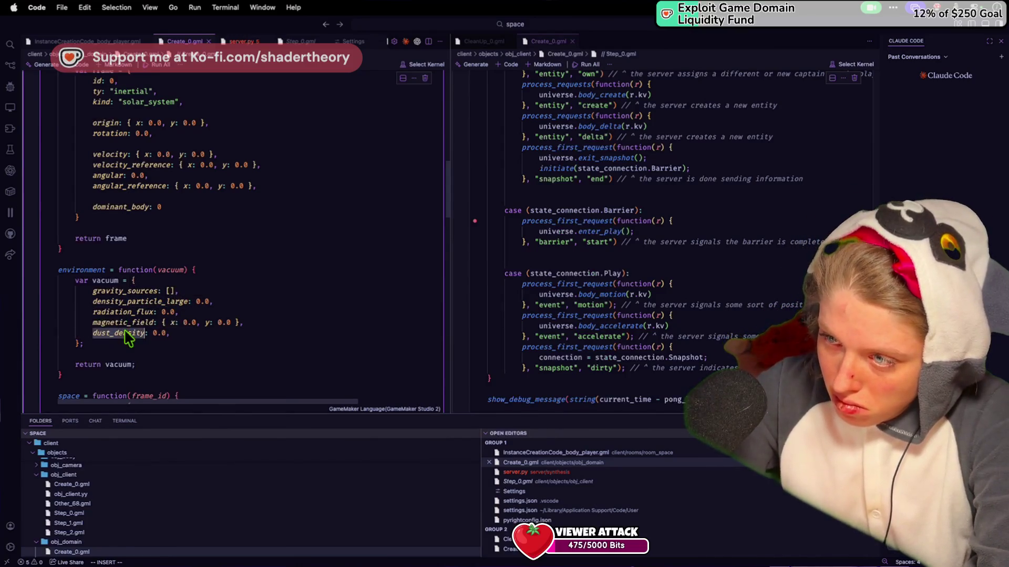
{"action": "type", "text": "density"}
{"action": "type", "text": "_particle_small"}
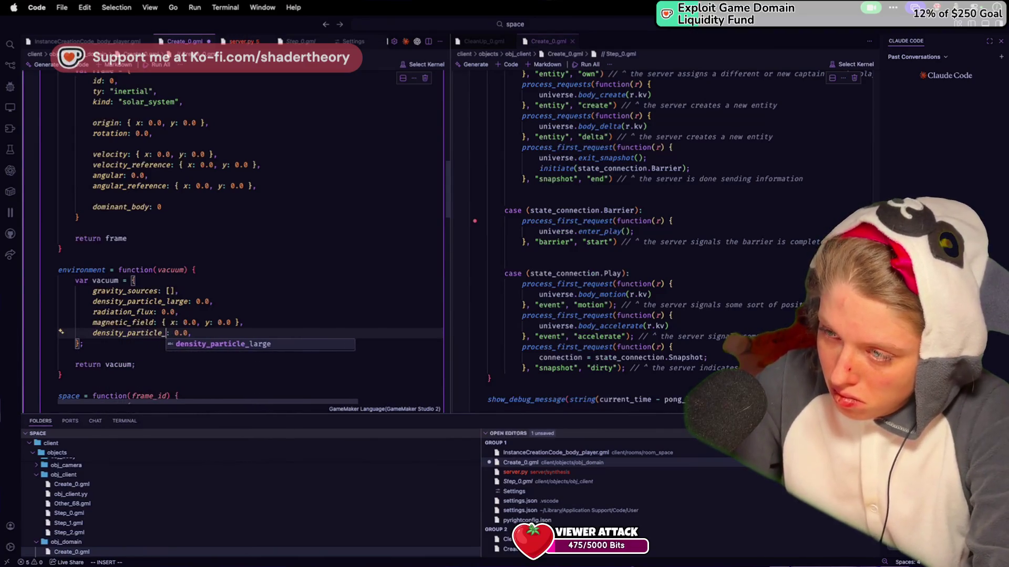
{"action": "key", "text": "super+shift+k"}
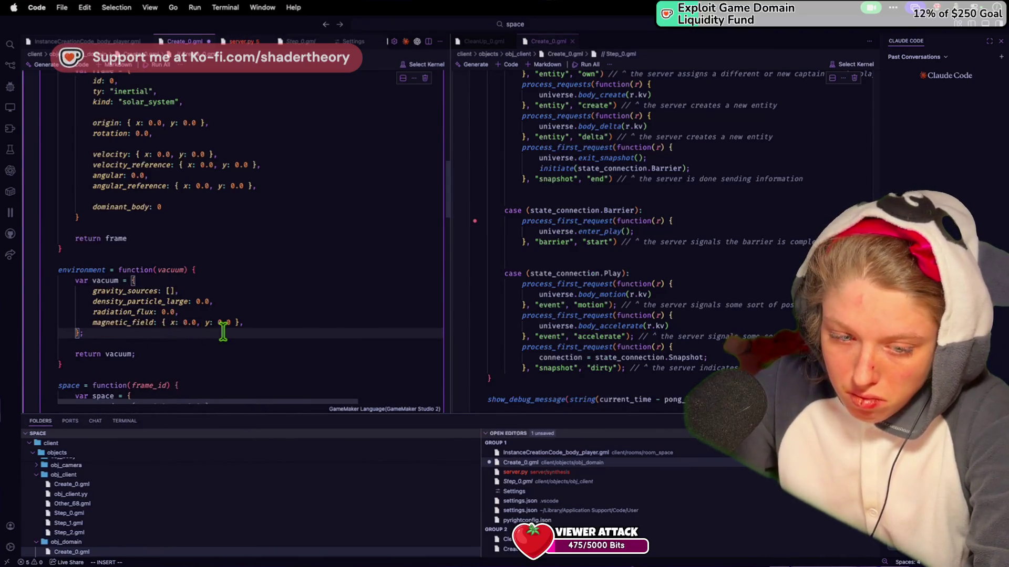
{"action": "left_click", "coordinate": [232, 301]}
{"action": "key", "text": "super+z"}
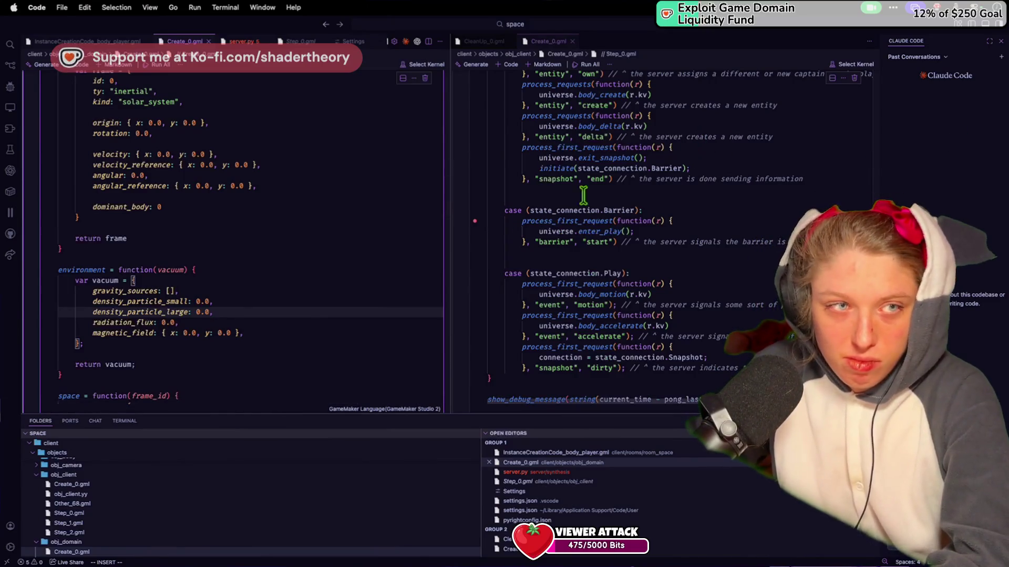
{"action": "scroll", "coordinate": [448, 272], "scroll_direction": "down", "scroll_amount": 10}
{"action": "scroll", "coordinate": [384, 284], "scroll_direction": "down", "scroll_amount": 15}
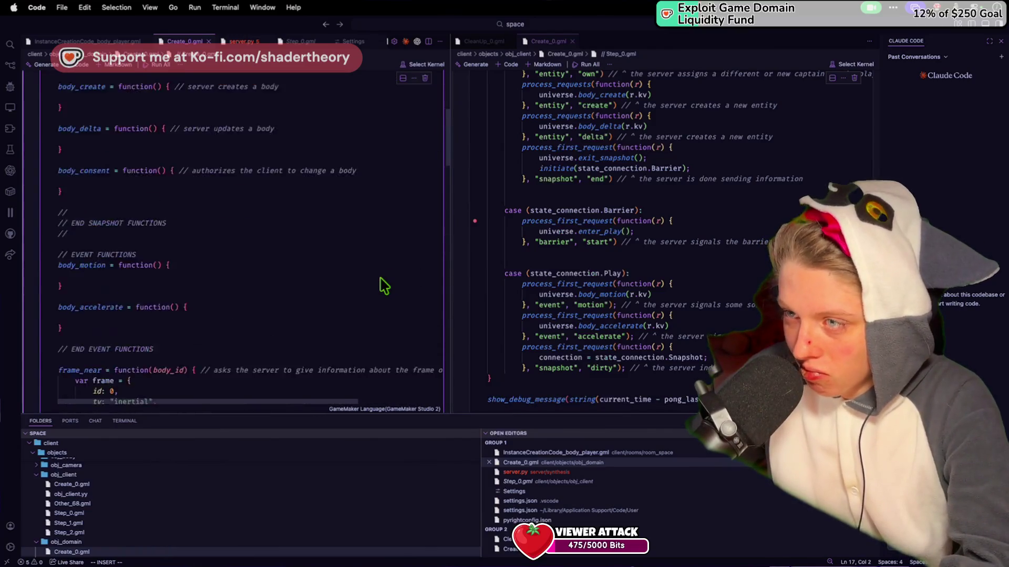
{"action": "left_click", "coordinate": [273, 200]}
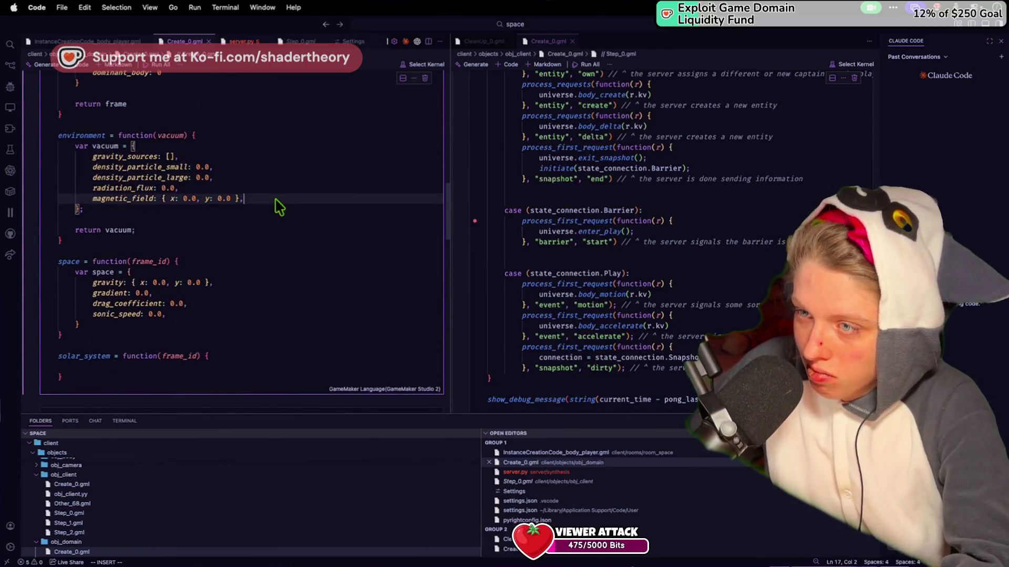
{"action": "left_click", "coordinate": [180, 313]}
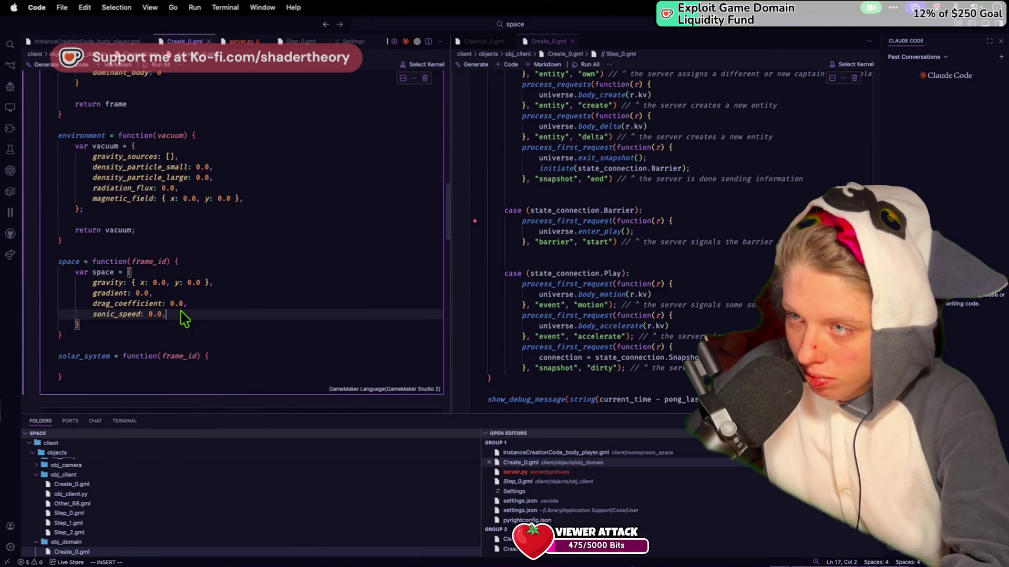
{"action": "left_click", "coordinate": [242, 267]}
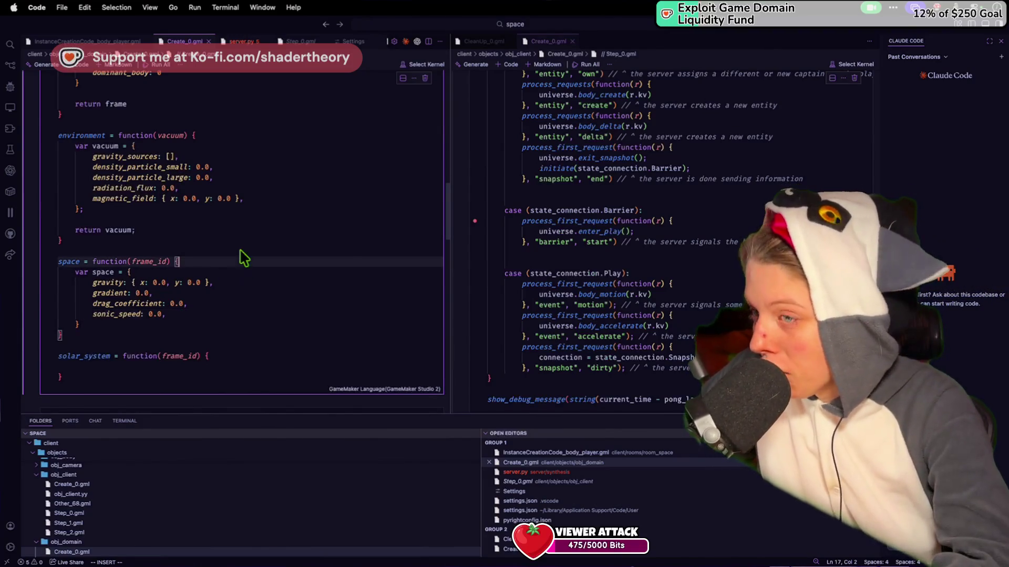
{"action": "left_click", "coordinate": [210, 147]}
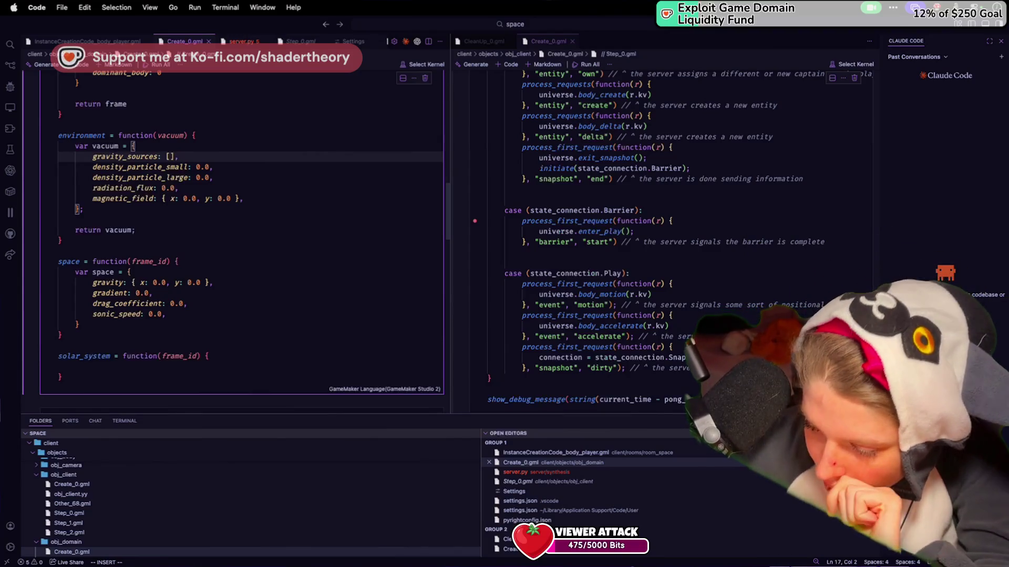
{"action": "left_click", "coordinate": [198, 315]}
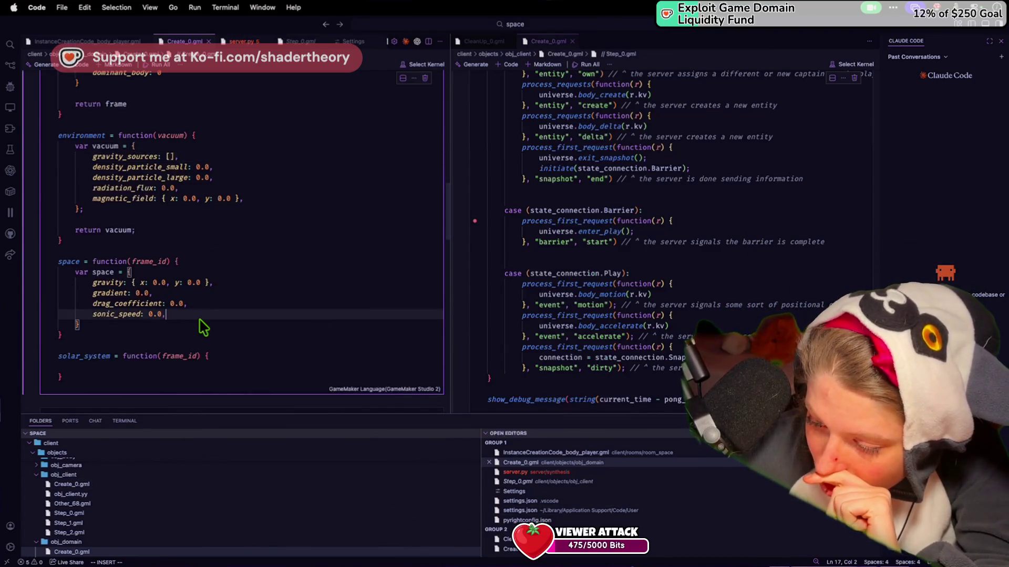
{"action": "key", "text": "Return"}
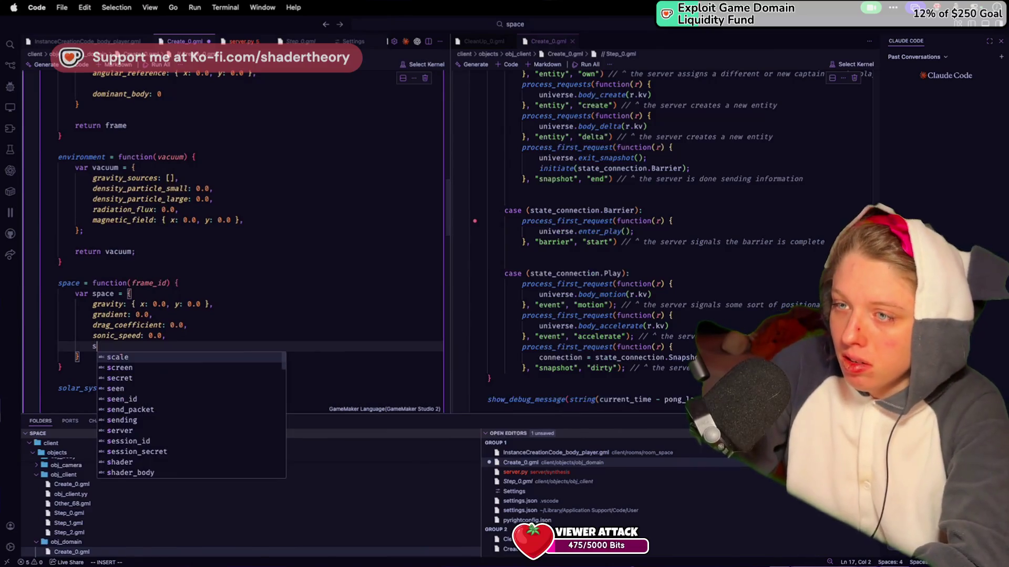
{"action": "type", "text": "s"}
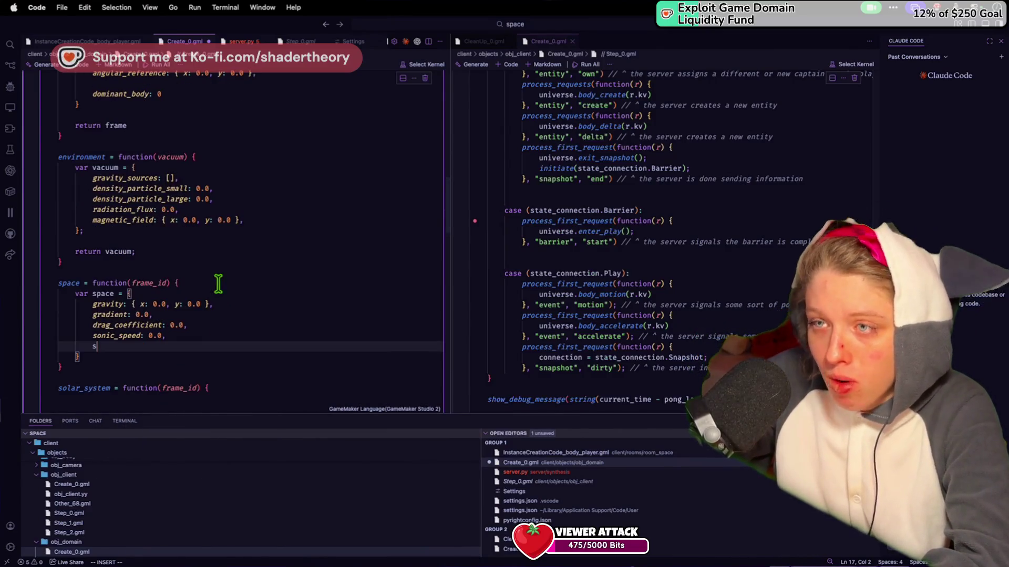
{"action": "key", "text": "ctrl+z"}
{"action": "scroll", "coordinate": [180, 253], "scroll_direction": "up", "scroll_amount": 2}
{"action": "left_click", "coordinate": [258, 261]}
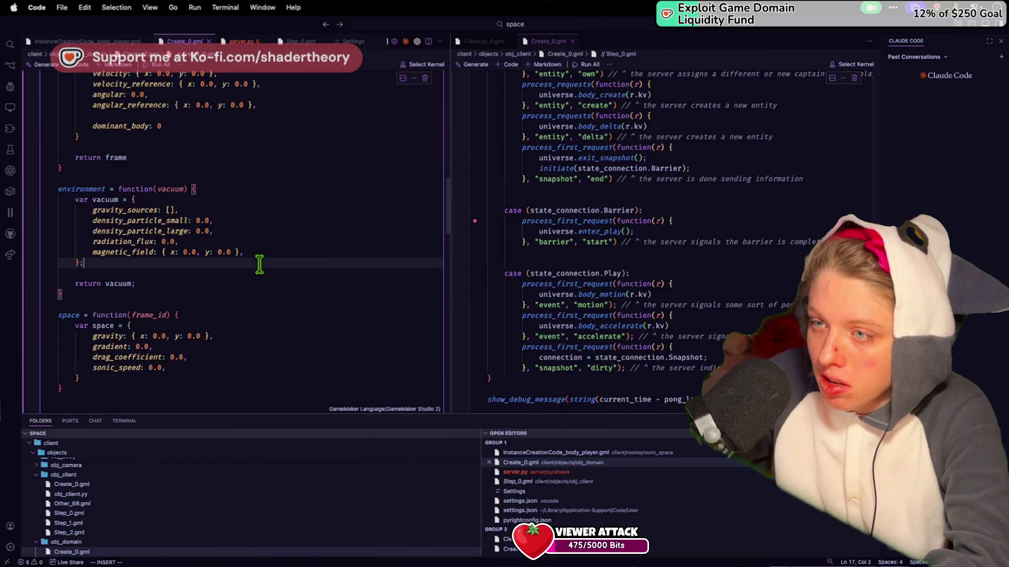
Add a signal_noise: 0.0 field after magnetic_field, save, and rename it radio_noise
{"action": "key", "text": "Return"}
{"action": "type", "text": "signal_n"}
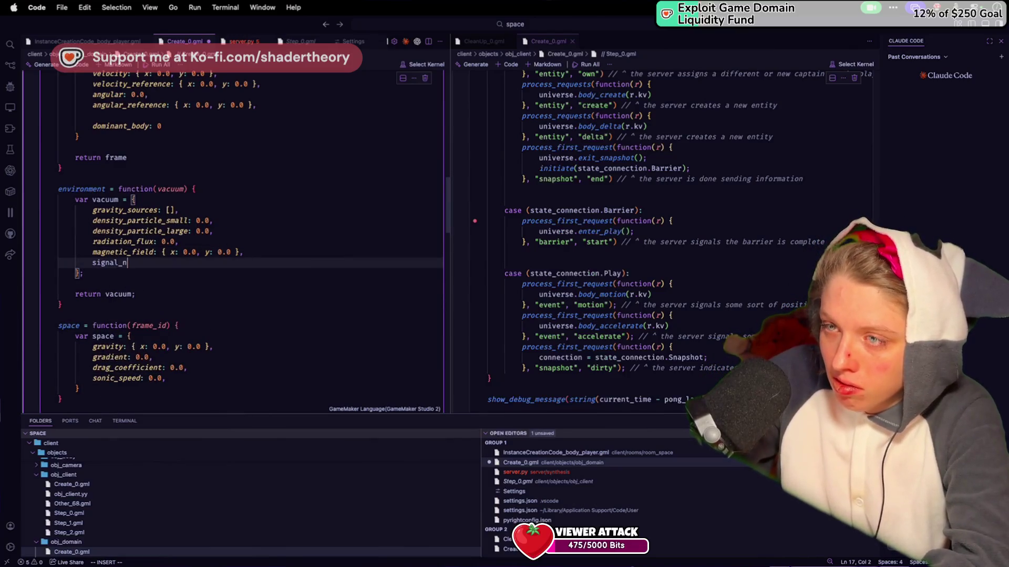
{"action": "type", "text": "oise: 0.0,"}
{"action": "key", "text": "ctrl+s"}
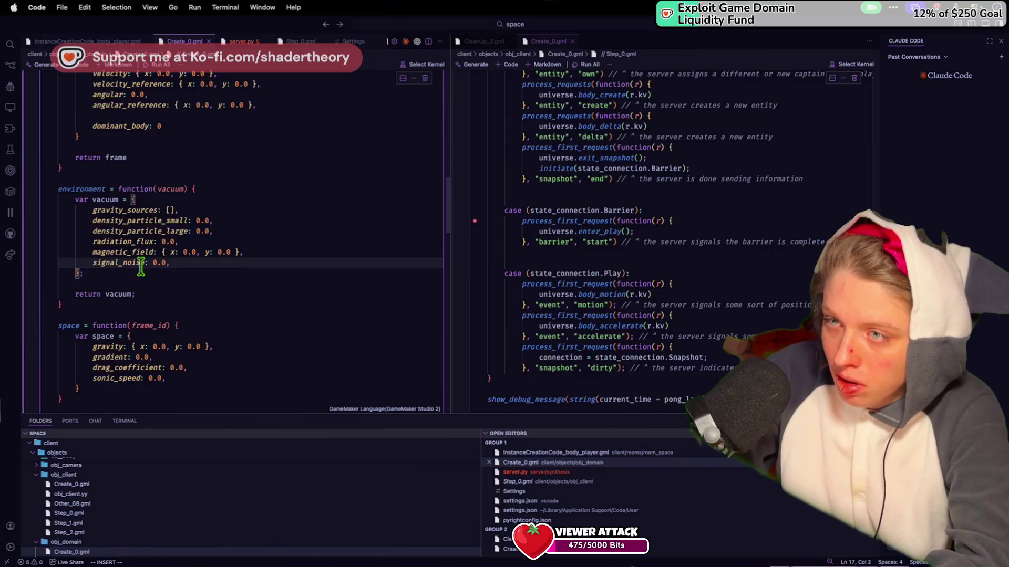
{"action": "left_click", "coordinate": [96, 261]}
{"action": "type", "text": "rai"}
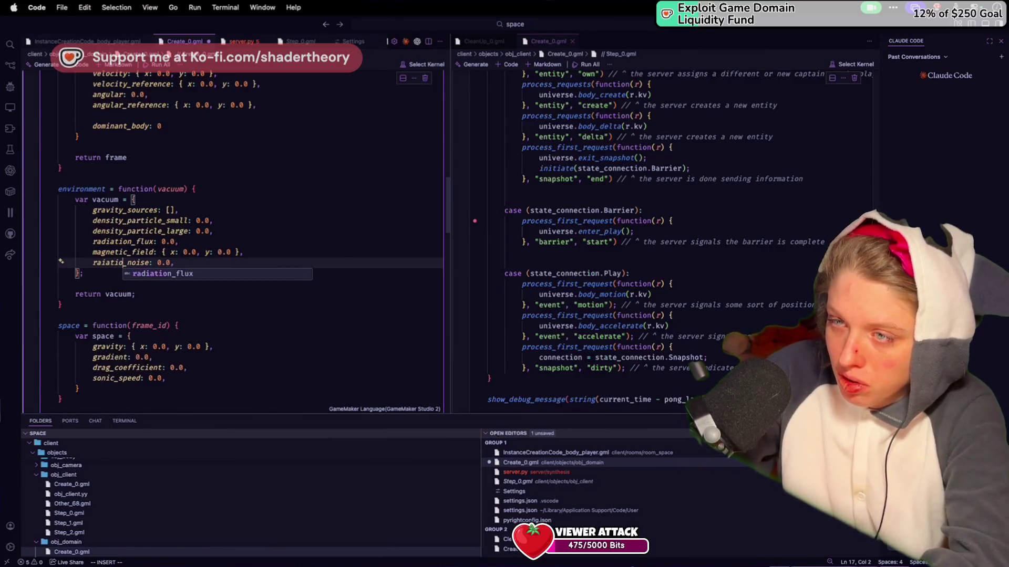
{"action": "key", "text": "BackSpace"}
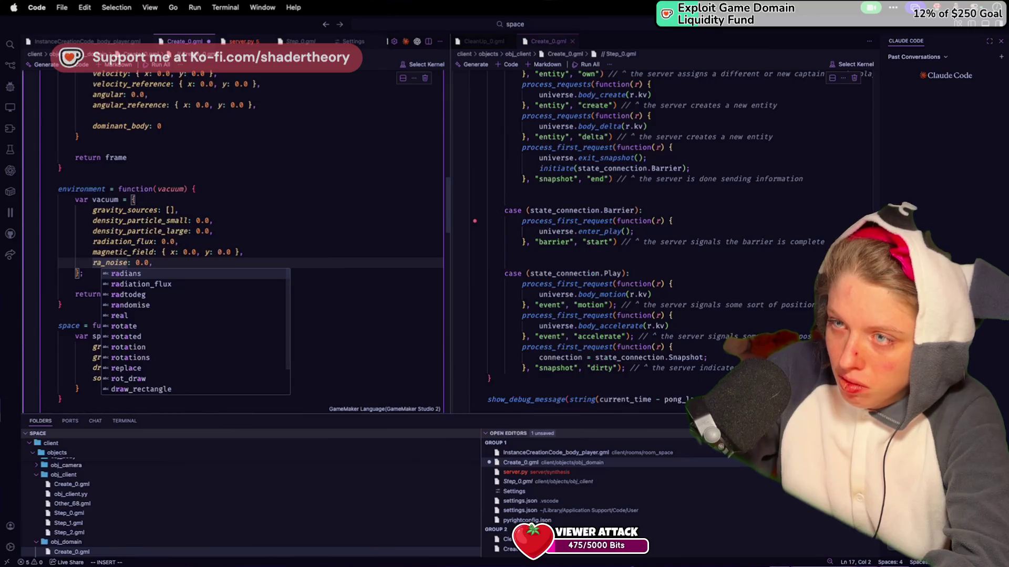
{"action": "key", "text": "BackSpace"}
{"action": "key", "text": "BackSpace"}
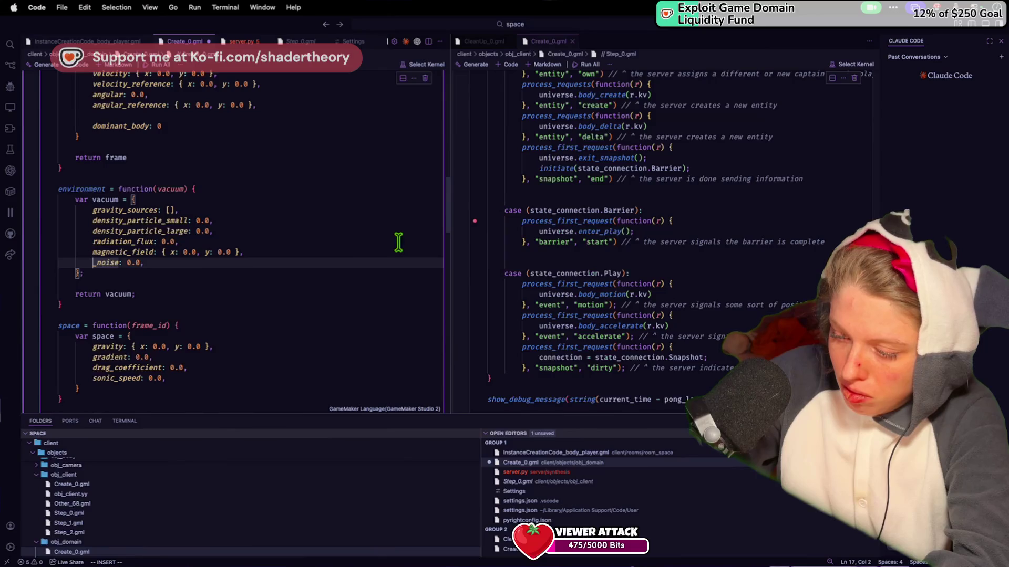
{"action": "type", "text": "signal"}
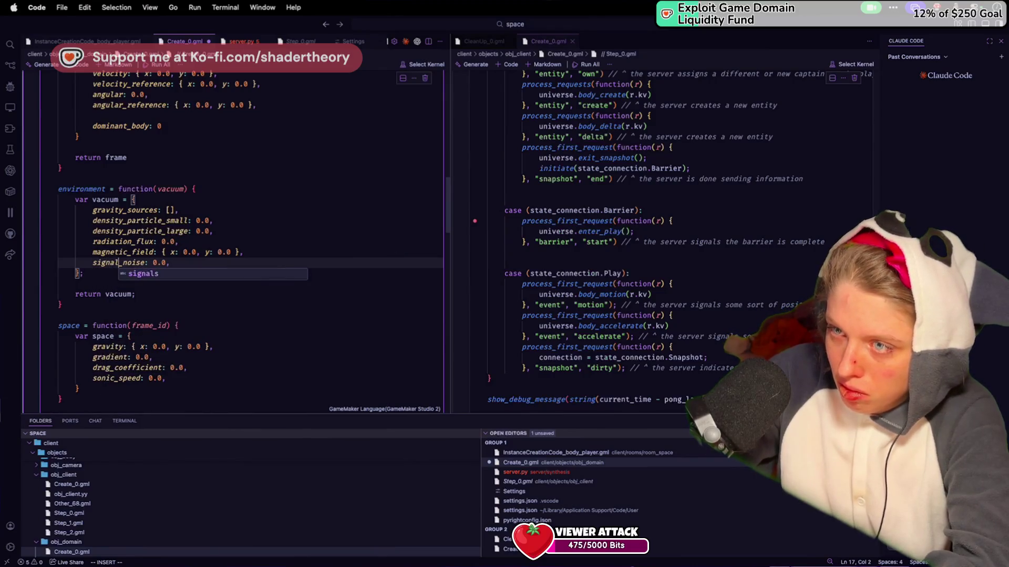
{"action": "key", "text": "BackSpace"}
{"action": "key", "text": "BackSpace"}
{"action": "type", "text": "radio"}
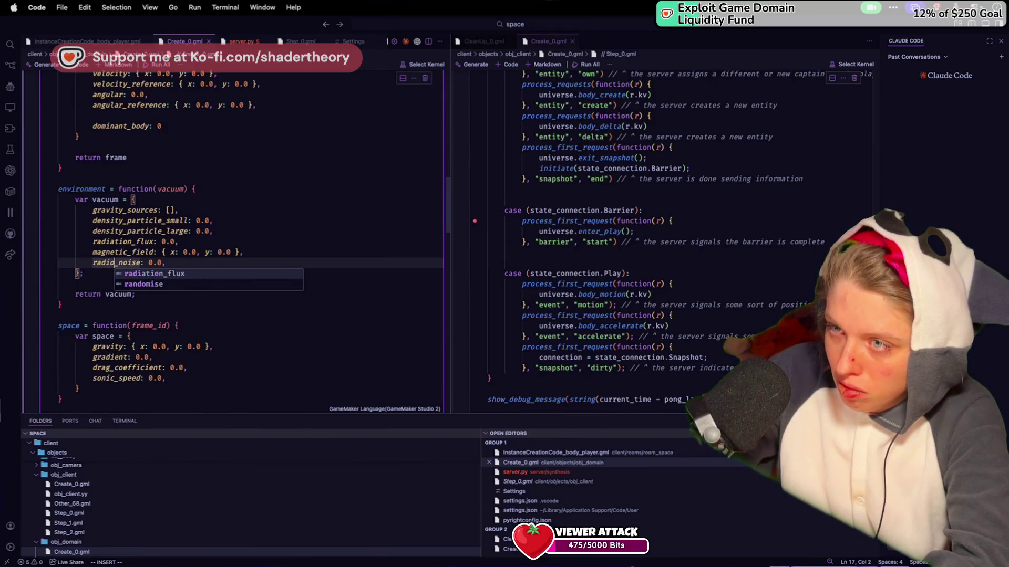
Move the radio noise field above radiation_flux and rename it with a noise_ prefix
{"action": "key", "text": "alt+Up"}
{"action": "key", "text": "alt+Up"}
{"action": "key", "text": "Down"}
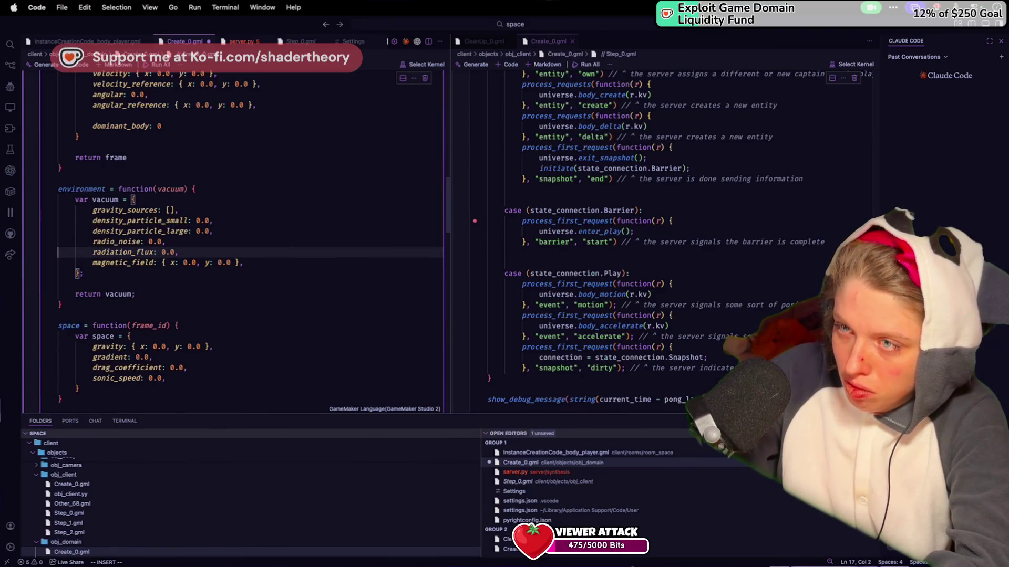
{"action": "key", "text": "Up"}
{"action": "key", "text": "alt+Delete"}
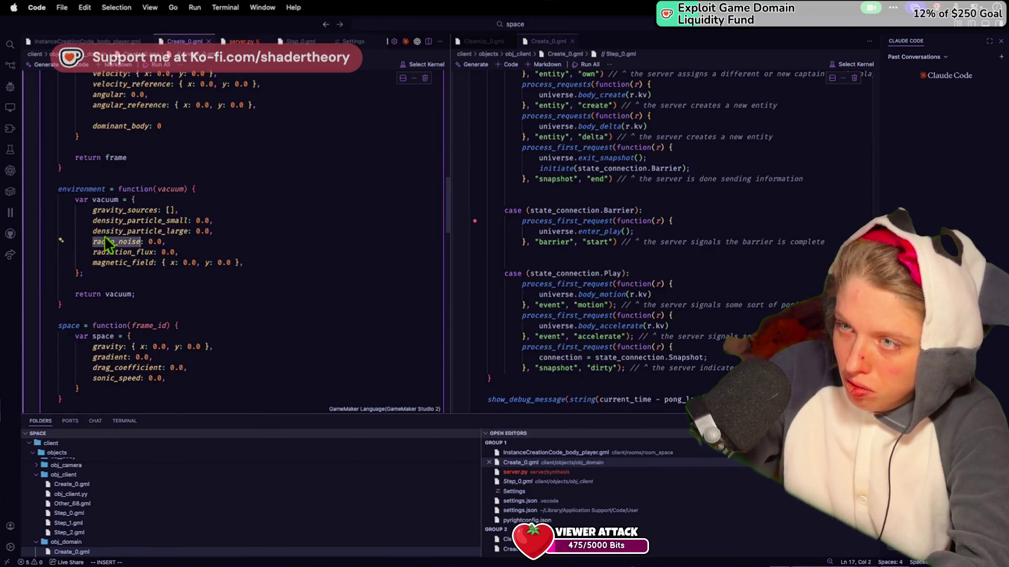
{"action": "key", "text": "Tab"}
{"action": "type", "text": "noise_"}
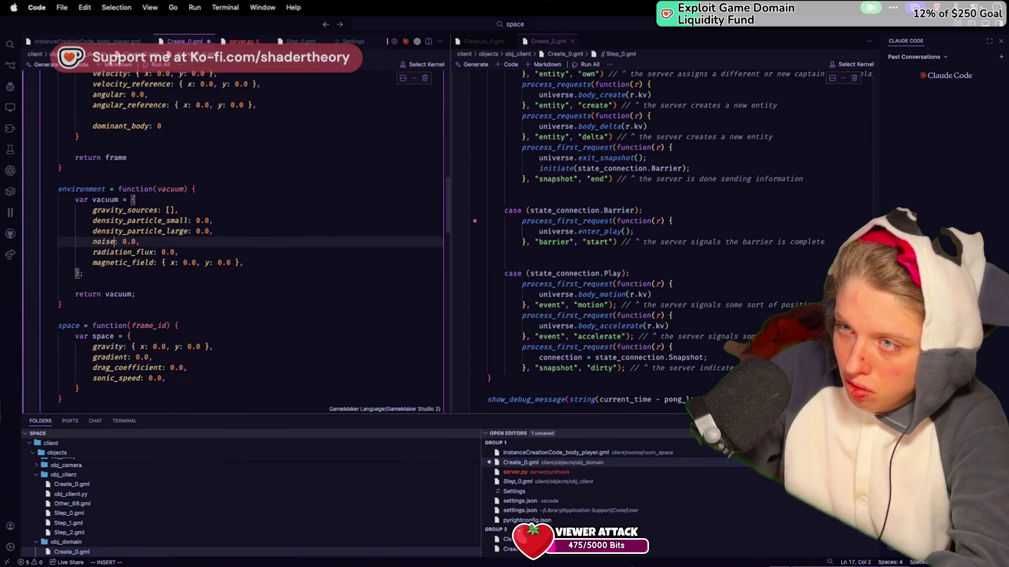
{"action": "type", "text": "raiat"}
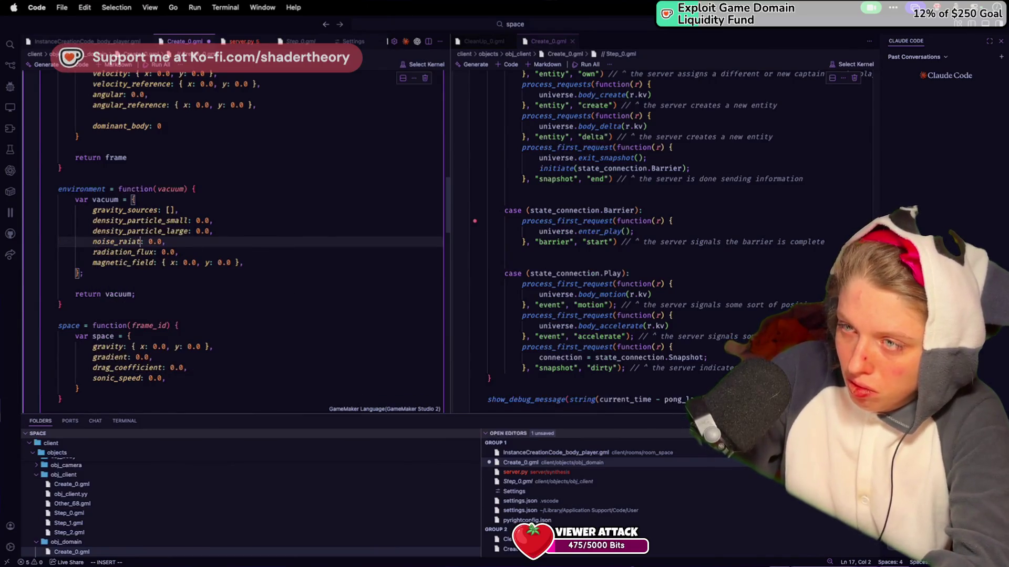
Rename radiation_flux to noise_high_energy, save, and start renaming noise_radio
{"action": "key", "text": "Down"}
{"action": "key", "text": "alt+BackSpace"}
{"action": "type", "text": "noise_"}
{"action": "type", "text": "high_ene"}
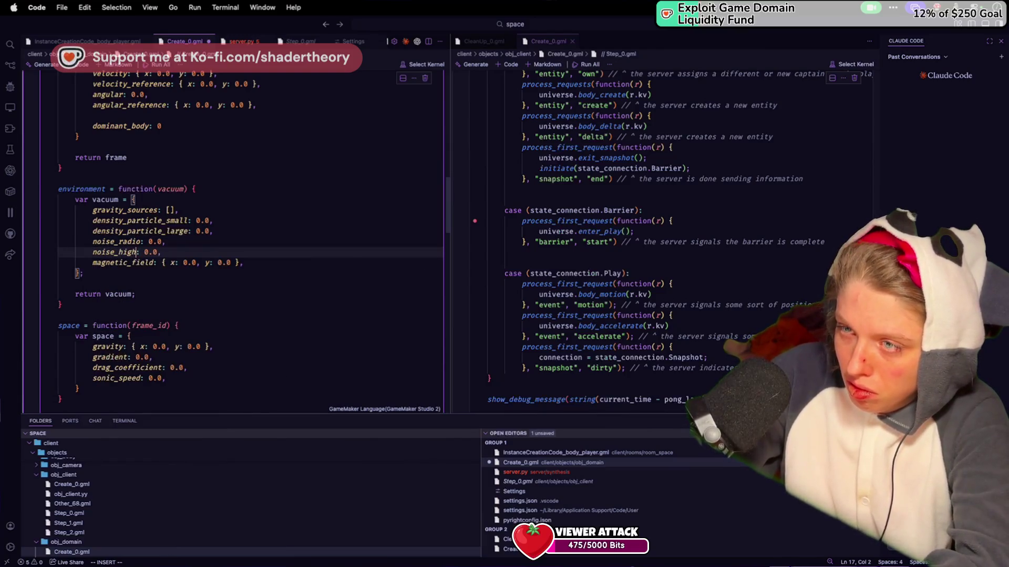
{"action": "type", "text": "rgy"}
{"action": "key", "text": "super+s"}
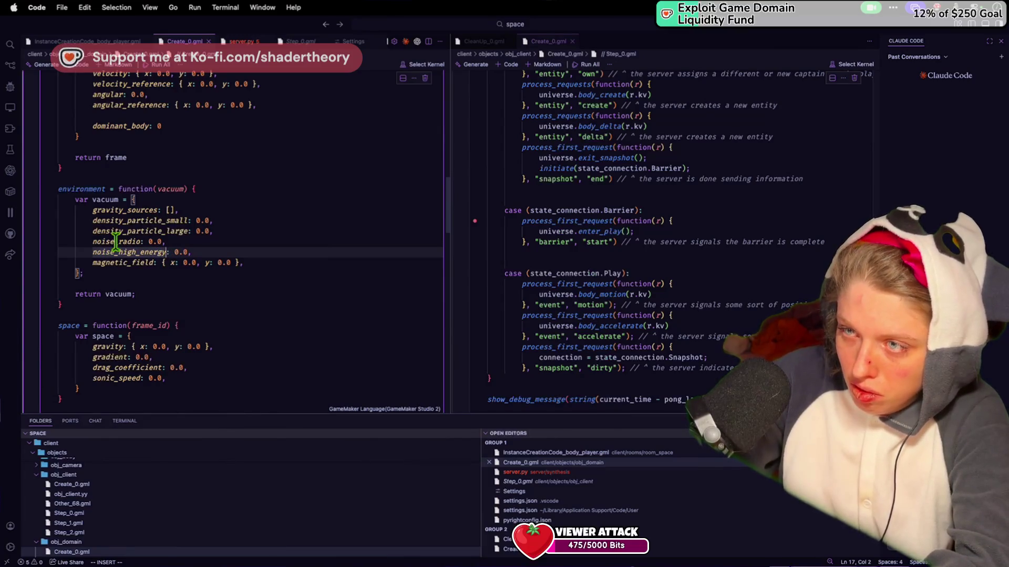
{"action": "left_click", "coordinate": [121, 243]}
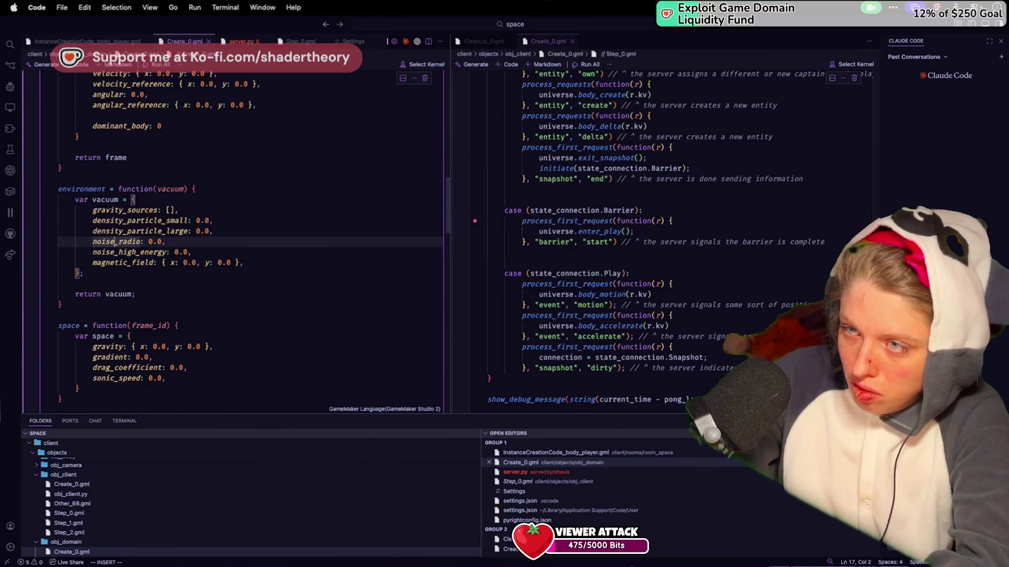
{"action": "key", "text": "BackSpace"}
Rename the noise fields to radiation_radio and radiation_high_energy, saving the change
{"action": "type", "text": "adiation"}
{"action": "key", "text": "super+s"}
{"action": "left_click", "coordinate": [113, 253]}
{"action": "key", "text": "BackSpace"}
{"action": "key", "text": "BackSpace"}
{"action": "key", "text": "BackSpace"}
{"action": "type", "text": "radiation"}
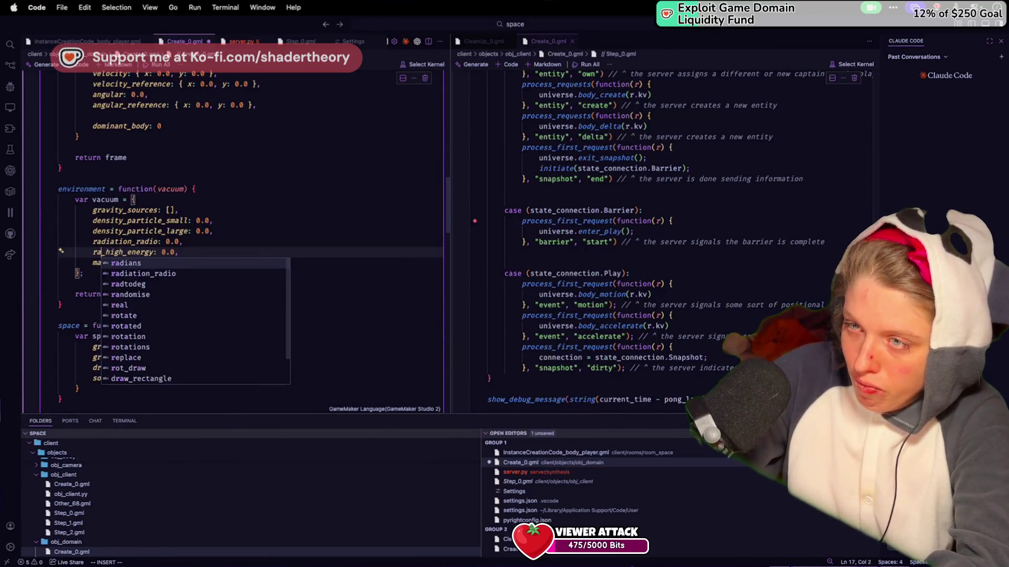
Use vim edits to undo the extra line and open a new field line below radiation_radio
{"action": "key", "text": "Escape"}
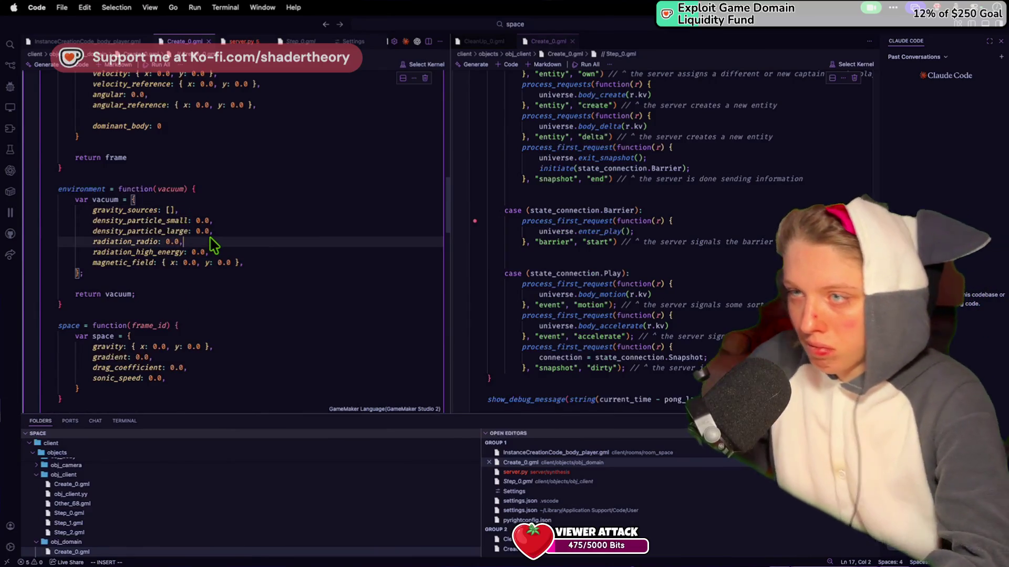
{"action": "key", "text": "P"}
{"action": "key", "text": "u"}
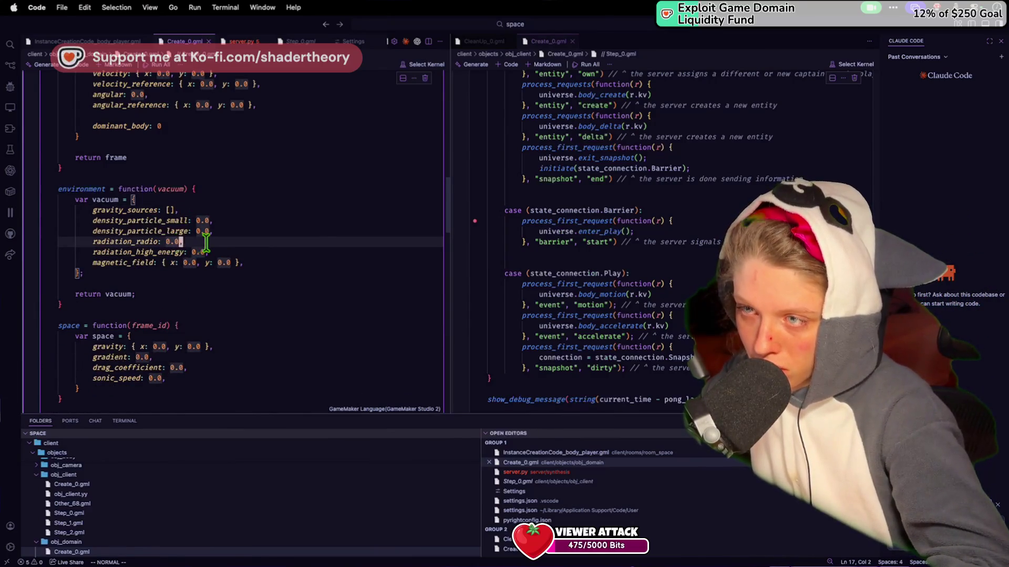
{"action": "key", "text": "A"}
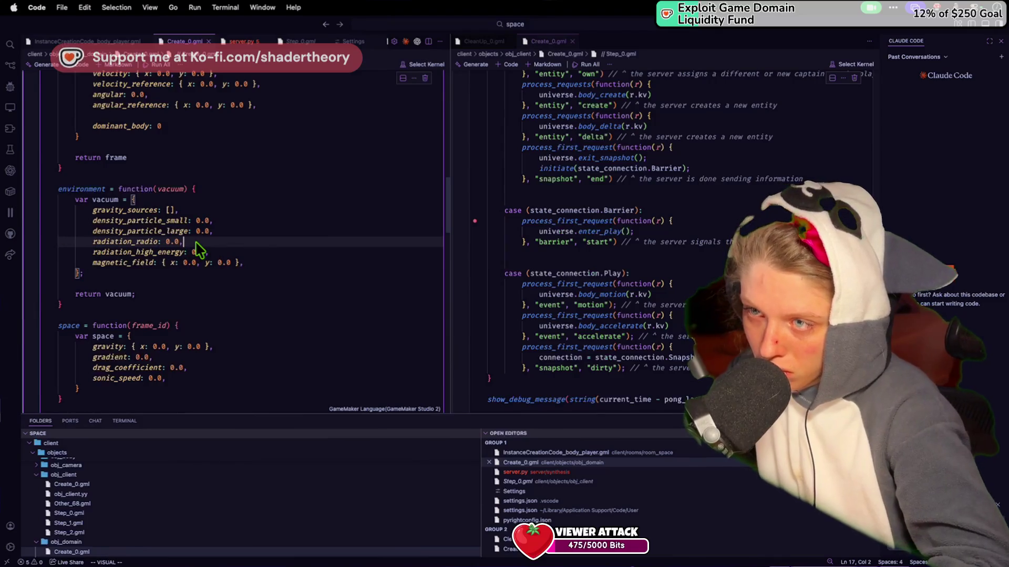
{"action": "key", "text": "Return"}
{"action": "key", "text": "BackSpace"}
{"action": "key", "text": "BackSpace"}
{"action": "key", "text": "BackSpace"}
{"action": "type", "text": "micro: 0.0,"}
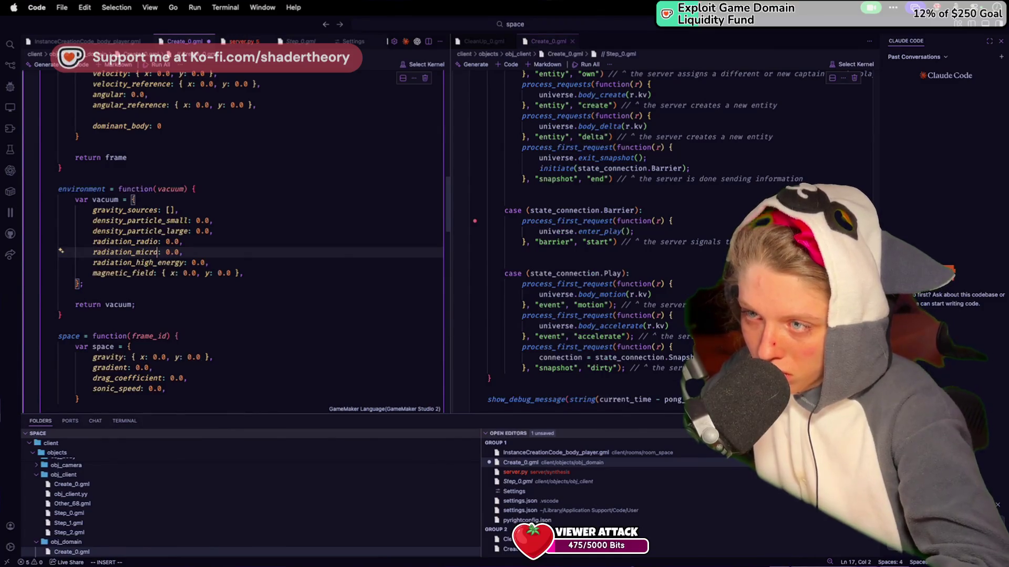
Name the new field temperature, move it above radiation_radio, and save Create_0.gml
{"action": "left_click_drag", "start_coordinate": [157, 253], "coordinate": [89, 253]}
{"action": "type", "text": "temperature"}
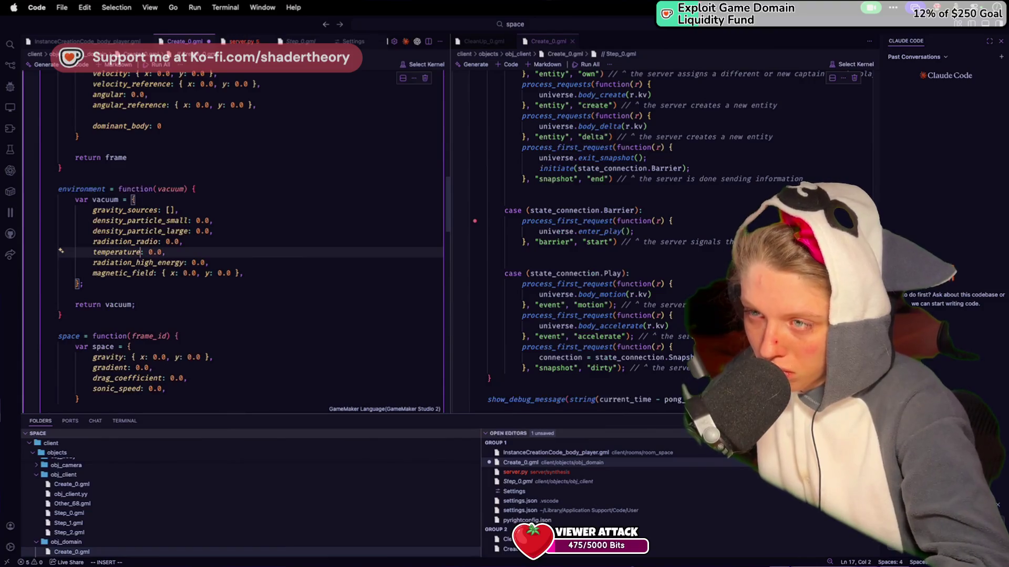
{"action": "key", "text": "Escape"}
{"action": "key", "text": "d"}
{"action": "key", "text": "d"}
{"action": "key", "text": "k"}
{"action": "key", "text": "shift+p"}
{"action": "key", "text": "o"}
{"action": "key", "text": "BackSpace"}
{"action": "key", "text": "ctrl+s"}
Look over the vacuum and return lines, then indent inside the solar_system function body
{"action": "left_click", "coordinate": [209, 200]}
{"action": "left_click", "coordinate": [129, 306]}
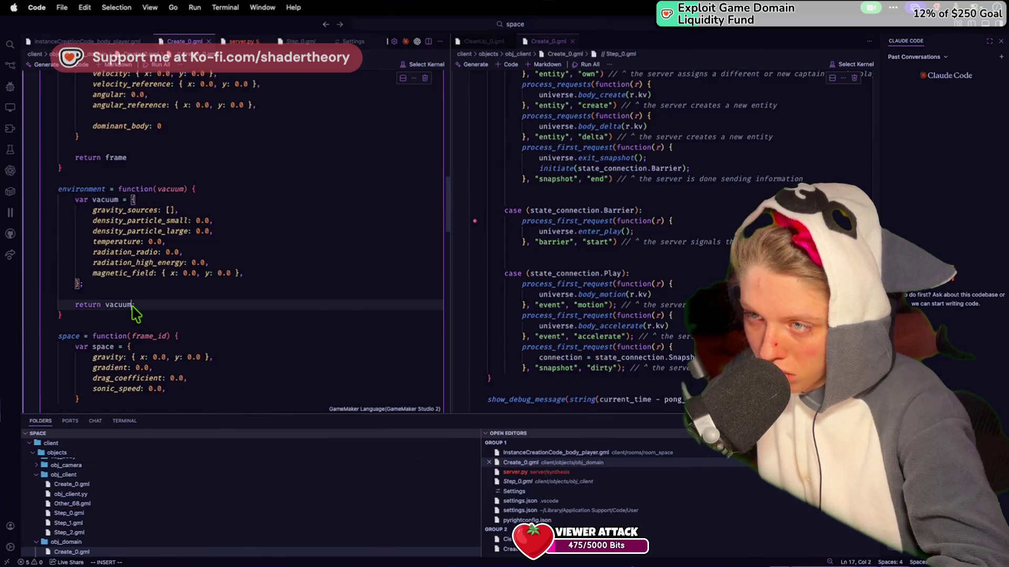
{"action": "scroll", "coordinate": [180, 307], "scroll_direction": "down", "scroll_amount": 8}
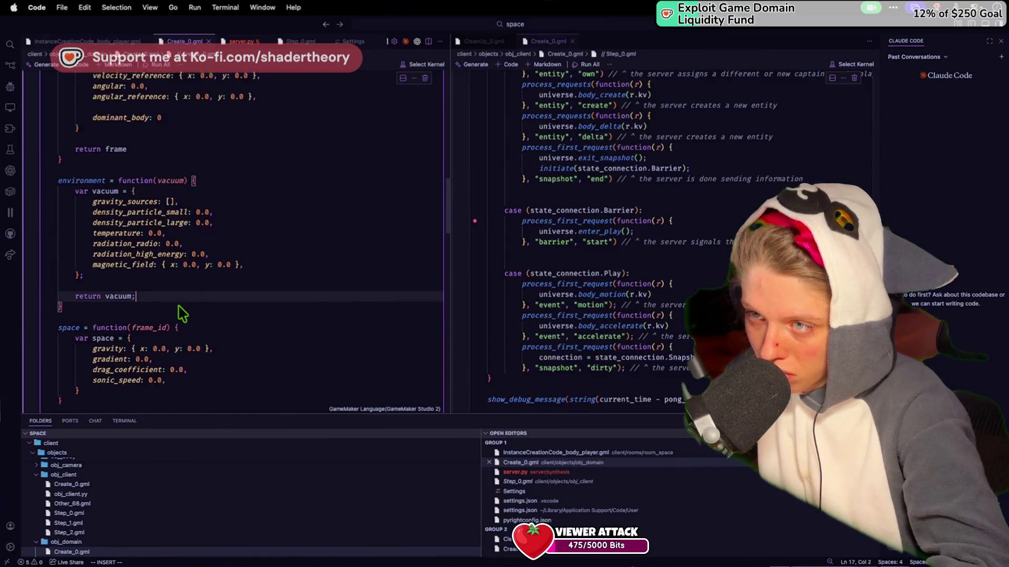
{"action": "scroll", "coordinate": [192, 136], "scroll_direction": "up", "scroll_amount": 15}
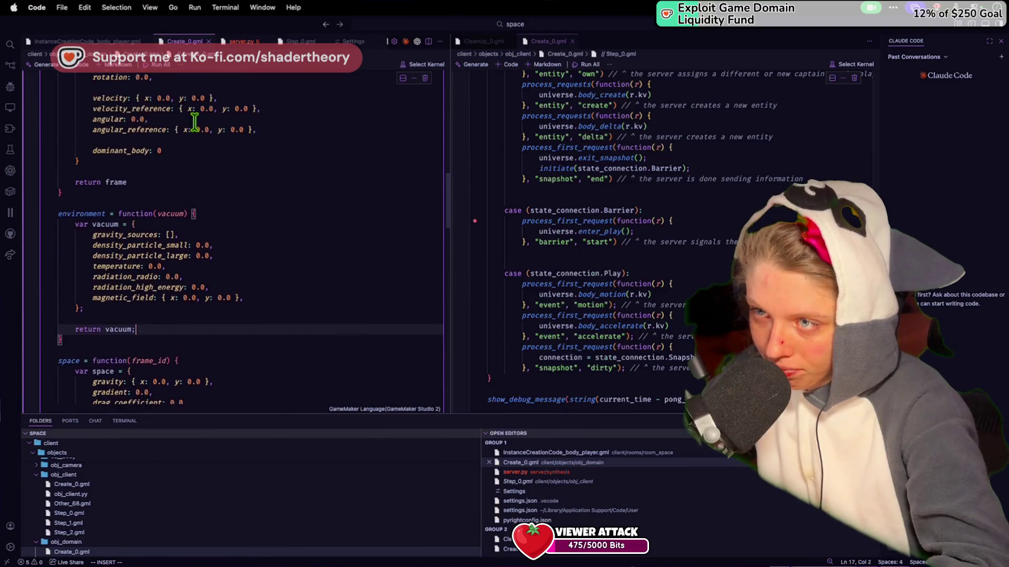
{"action": "scroll", "coordinate": [195, 122], "scroll_direction": "down", "scroll_amount": 13}
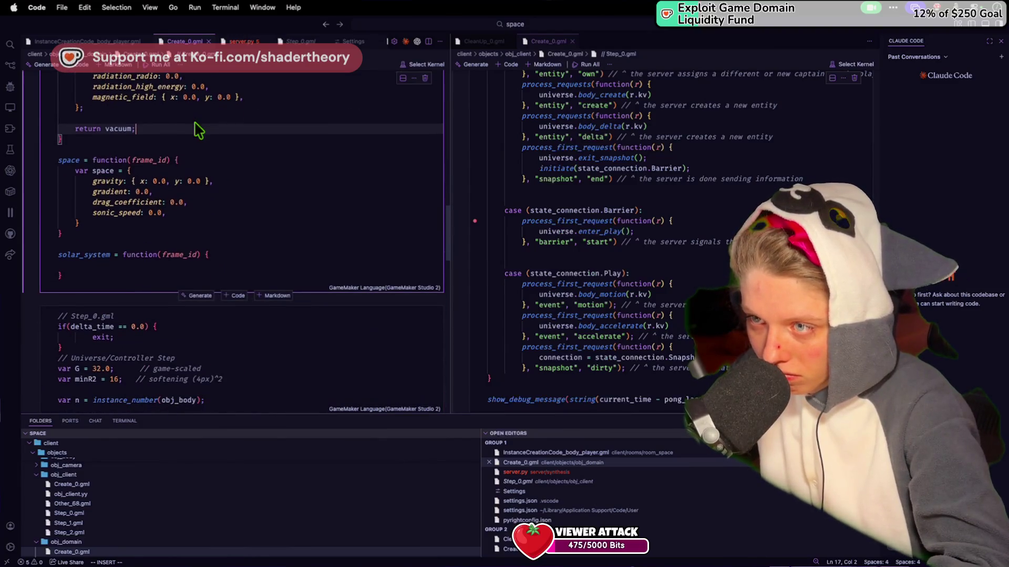
{"action": "left_click", "coordinate": [159, 266]}
{"action": "key", "text": "Tab"}
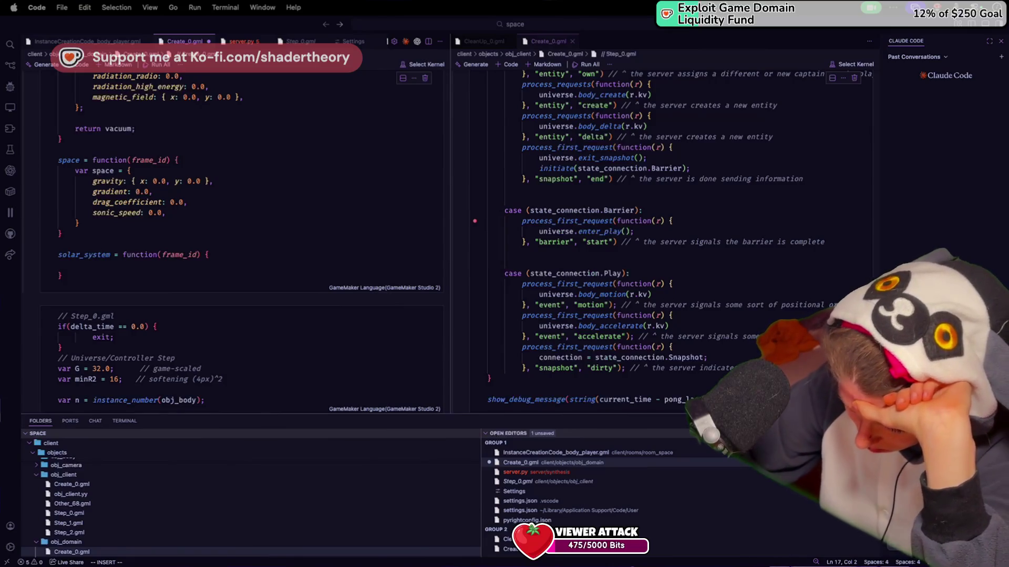
Remove the stray 'ix' typing from solar_system's parameter line, save, and show server.py
{"action": "left_click", "coordinate": [339, 358]}
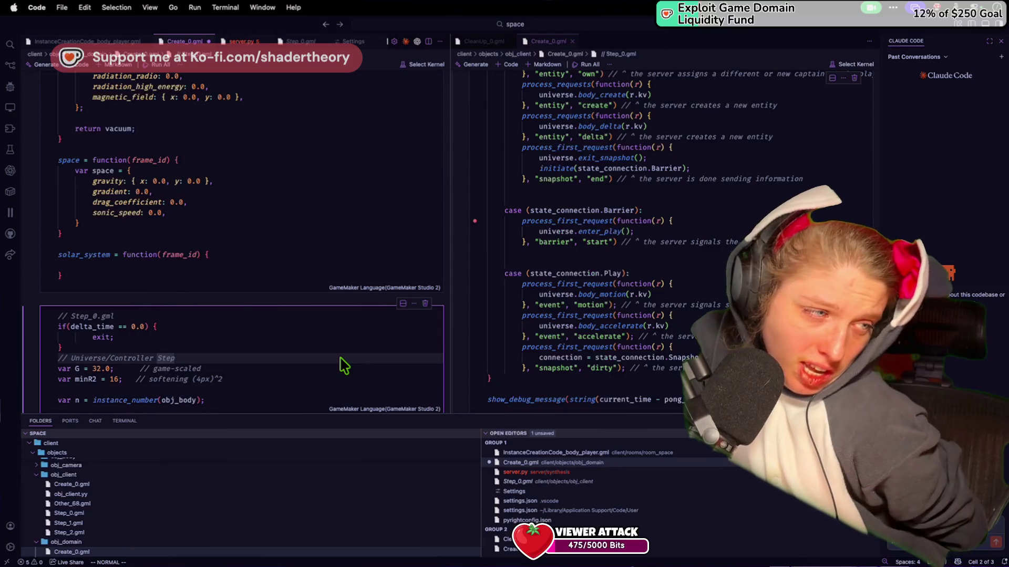
{"action": "left_click", "coordinate": [169, 255]}
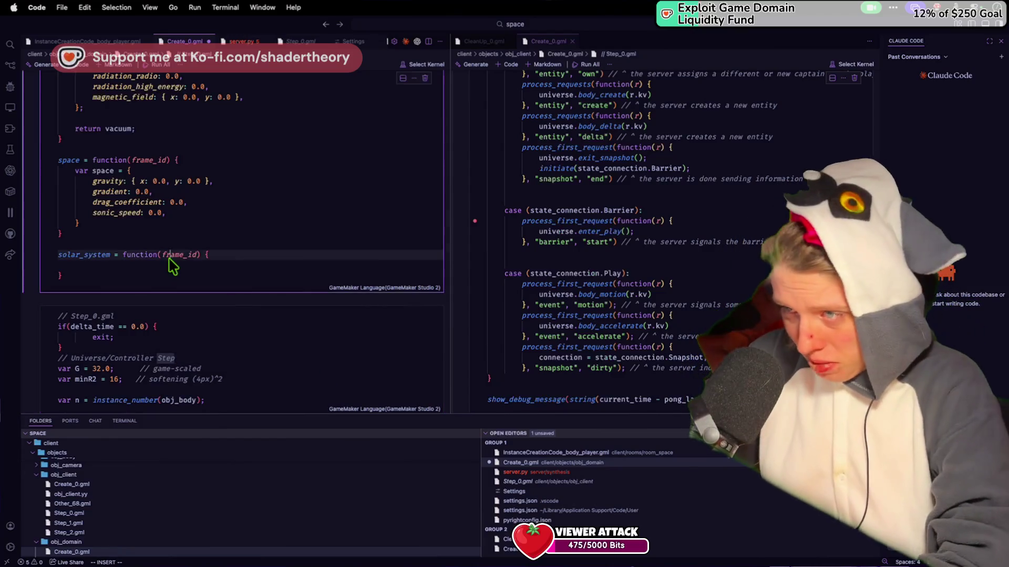
{"action": "type", "text": "ix"}
{"action": "key", "text": "BackSpace"}
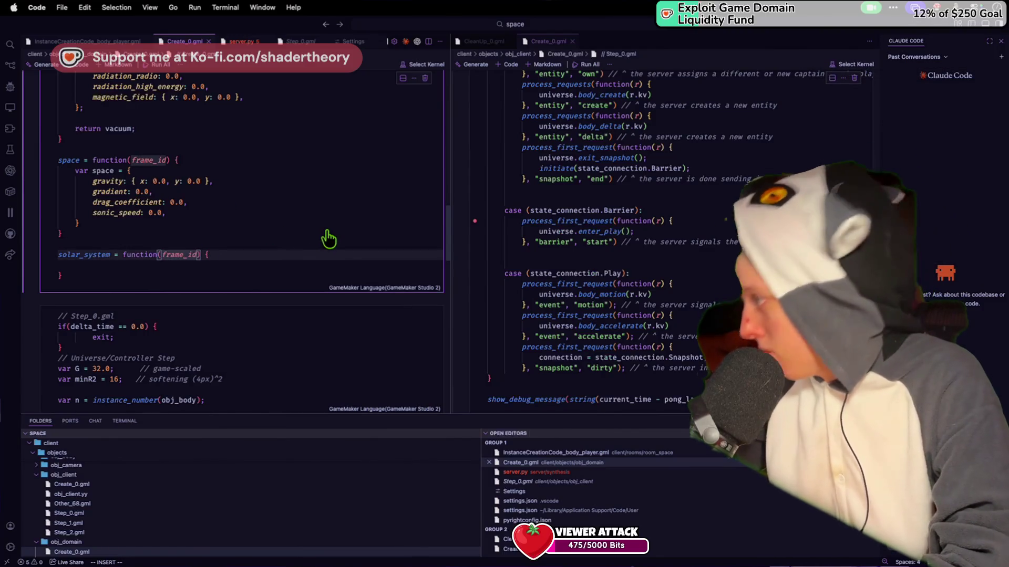
{"action": "left_click", "coordinate": [241, 42]}
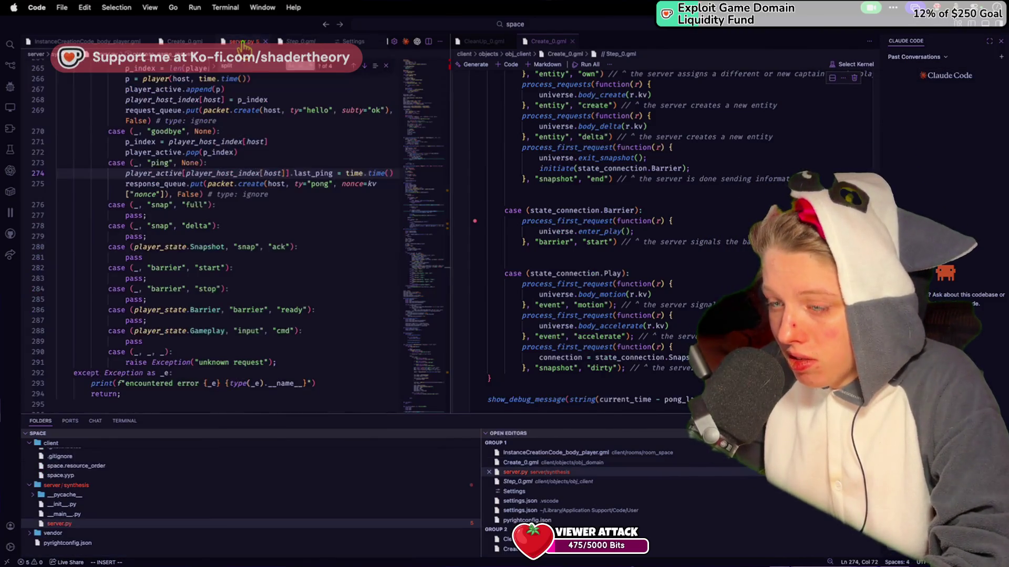
Stop the synthesis server with Ctrl+C in the terminal, rerun python3 -m synthesis, and return to GameMaker
{"action": "left_click", "coordinate": [125, 421]}
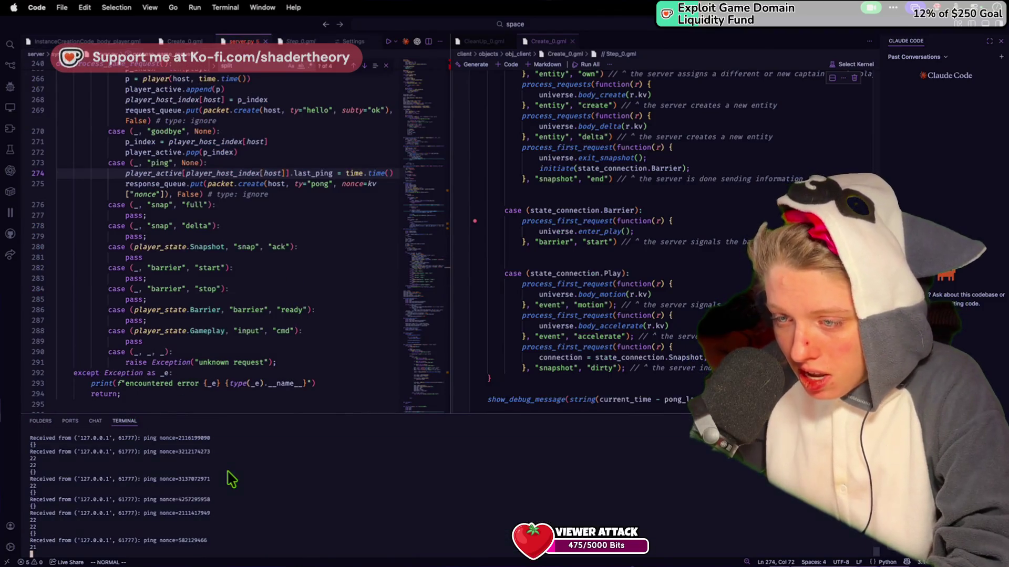
{"action": "key", "text": "Up"}
{"action": "key", "text": "ctrl+c"}
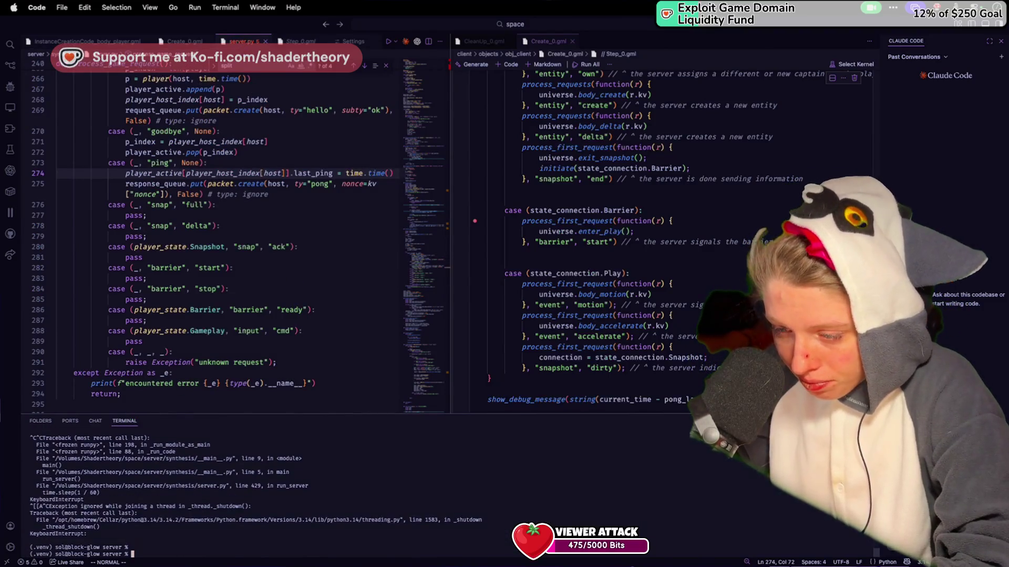
{"action": "key", "text": "Up"}
{"action": "key", "text": "Return"}
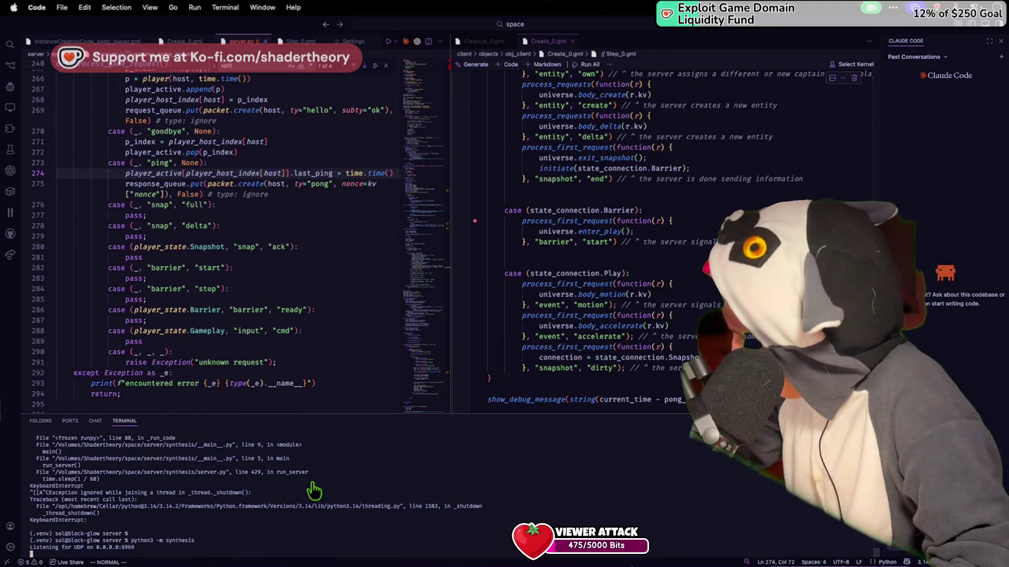
{"action": "key", "text": "super+Tab"}
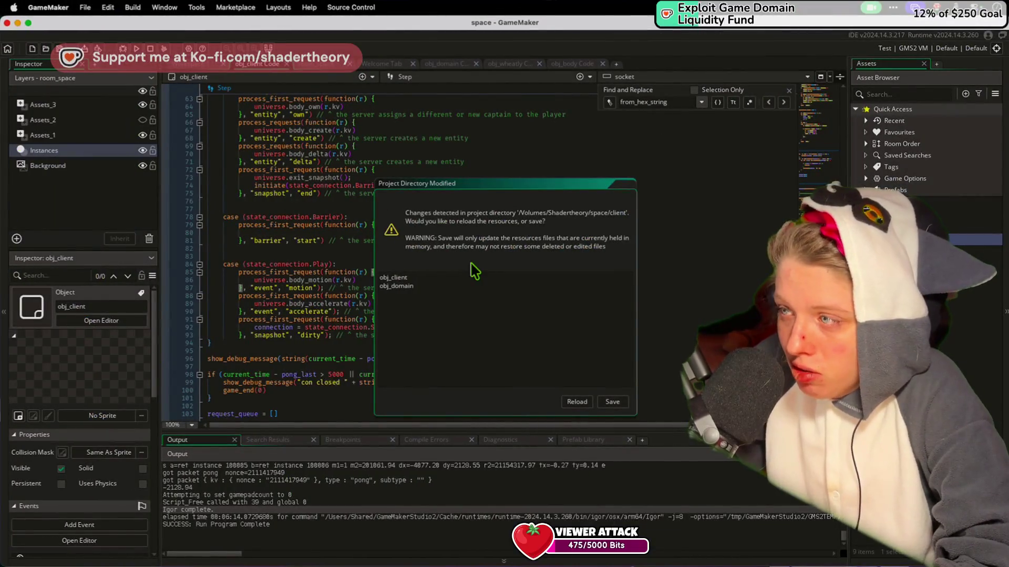
Reload the changed project, build with F5, and change line 71's gravity_sources from [] to {}
{"action": "left_click", "coordinate": [576, 402]}
{"action": "key", "text": "F5"}
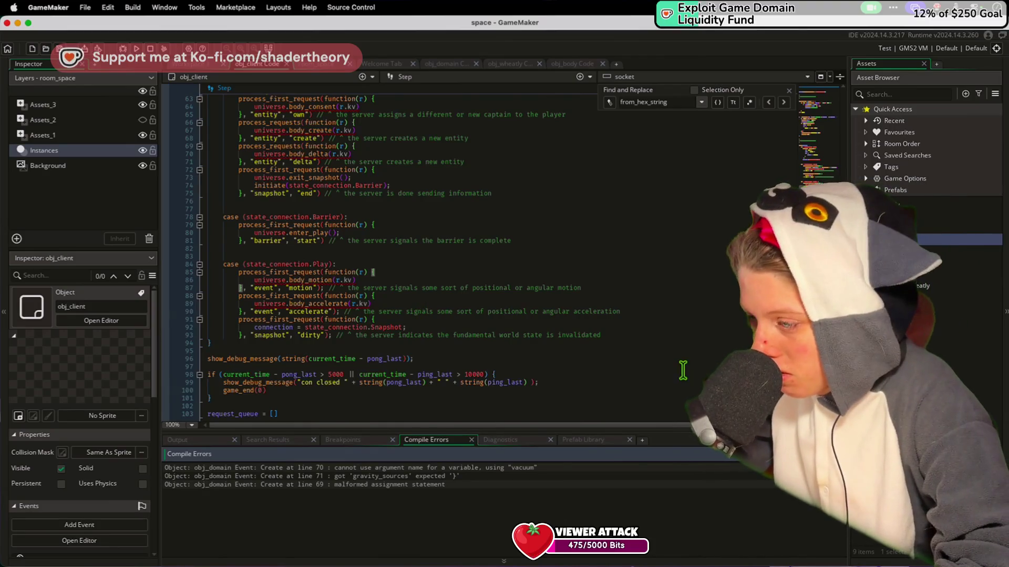
{"action": "double_click", "coordinate": [467, 476]}
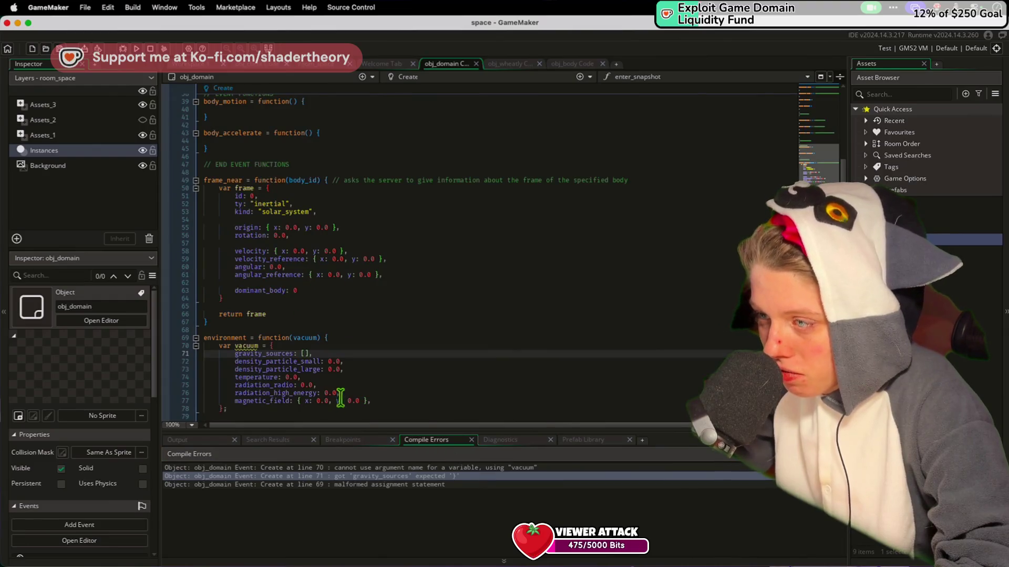
{"action": "left_click", "coordinate": [302, 352]}
{"action": "key", "text": "BackSpace"}
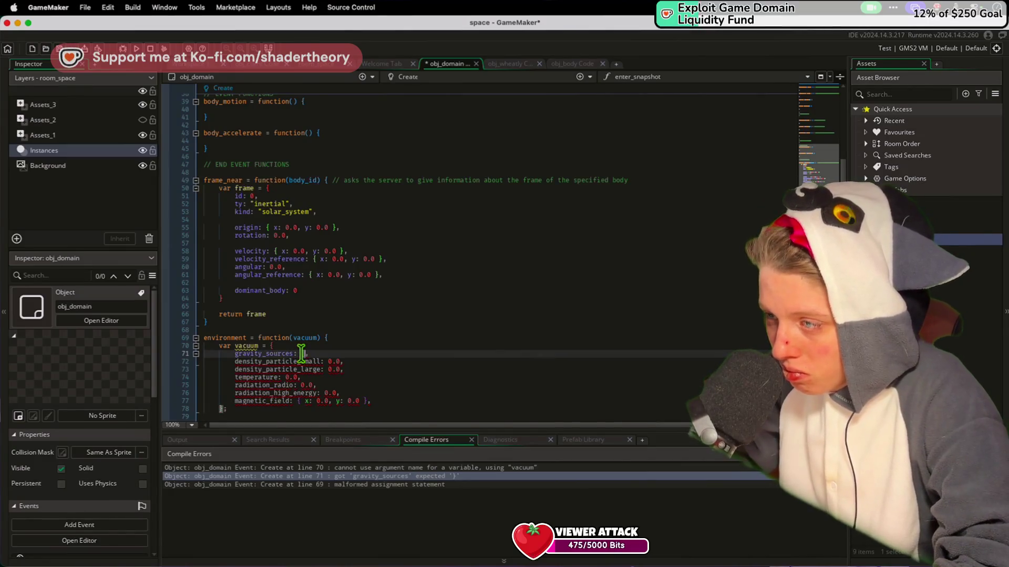
Jump to the line 70 vacuum declaration compile error in obj_domain's Create code
{"action": "scroll", "coordinate": [349, 345], "scroll_direction": "up", "scroll_amount": 10}
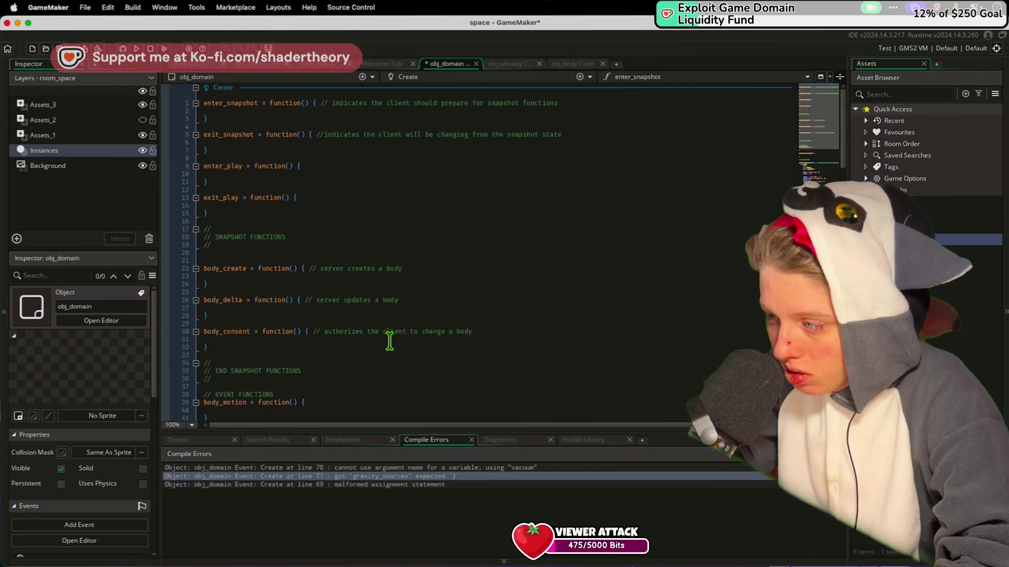
{"action": "left_click", "coordinate": [383, 468]}
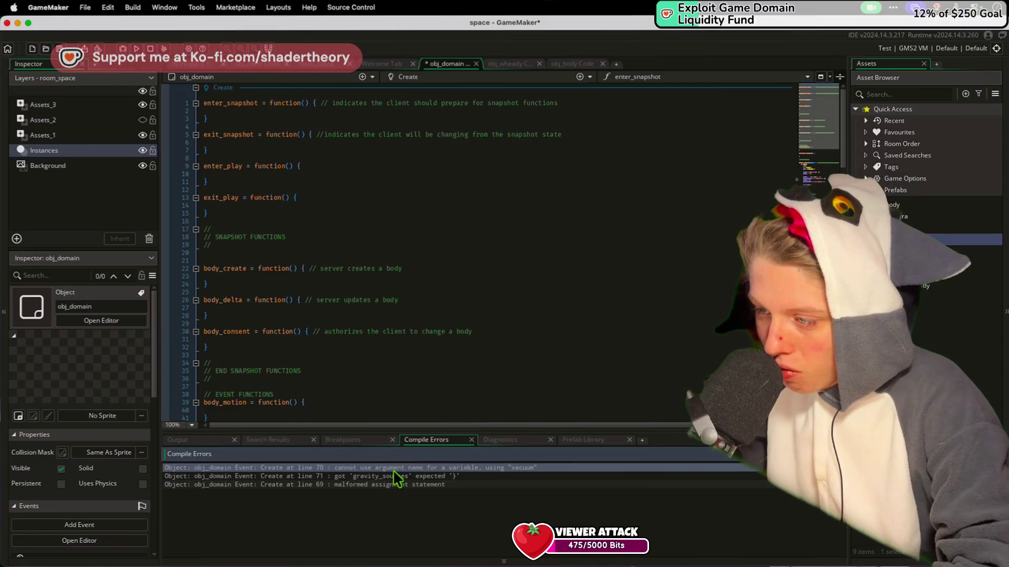
{"action": "double_click", "coordinate": [394, 470]}
{"action": "left_click", "coordinate": [337, 252]}
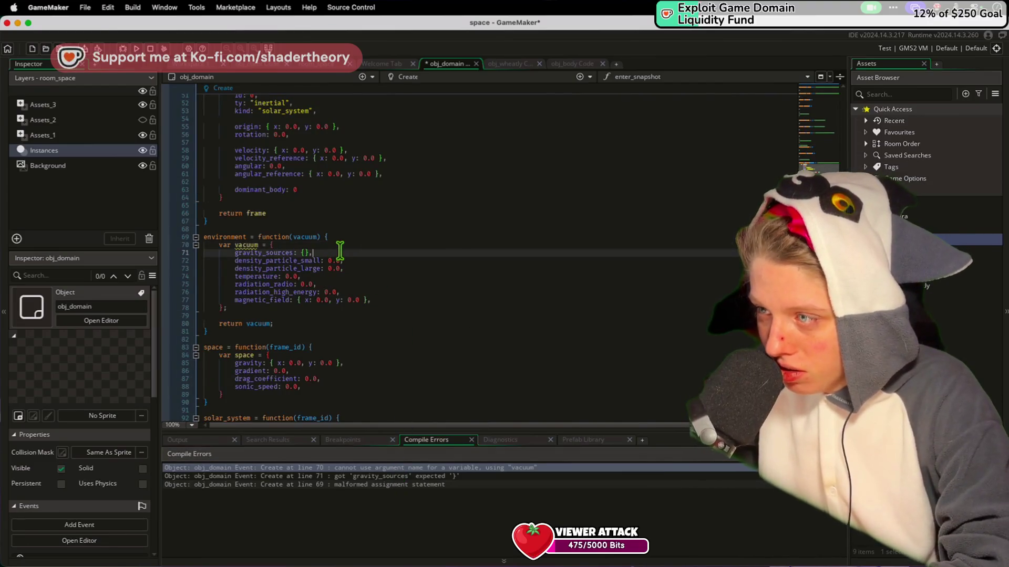
Save, revert gravity_sources back to [], and rebuild to recheck the line 71 error
{"action": "key", "text": "super+s"}
{"action": "left_click", "coordinate": [327, 327]}
{"action": "key", "text": "F5"}
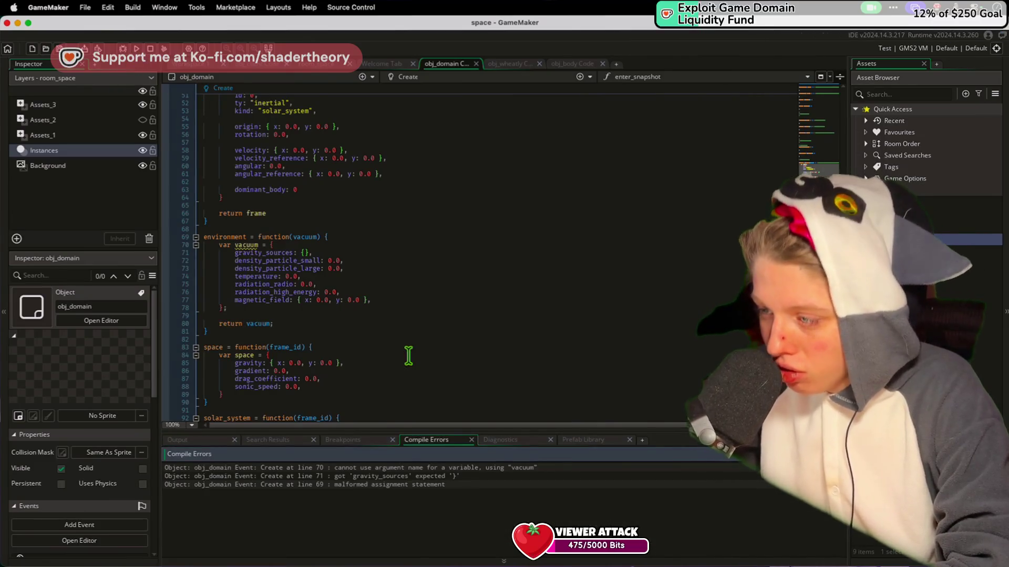
{"action": "left_click", "coordinate": [415, 476]}
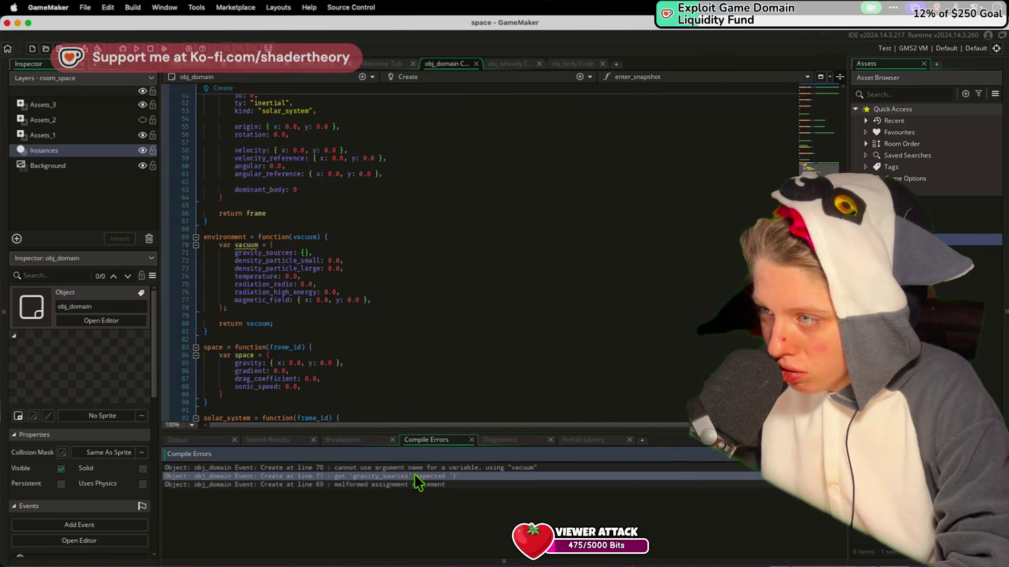
{"action": "left_click", "coordinate": [304, 253]}
{"action": "key", "text": "BackSpace"}
{"action": "type", "text": "[]"}
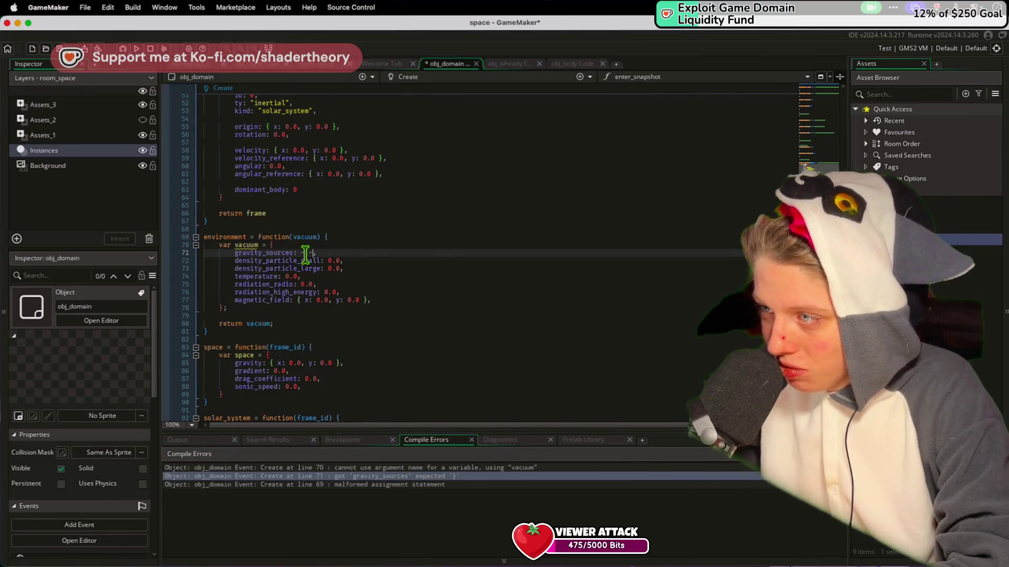
{"action": "key", "text": "F5"}
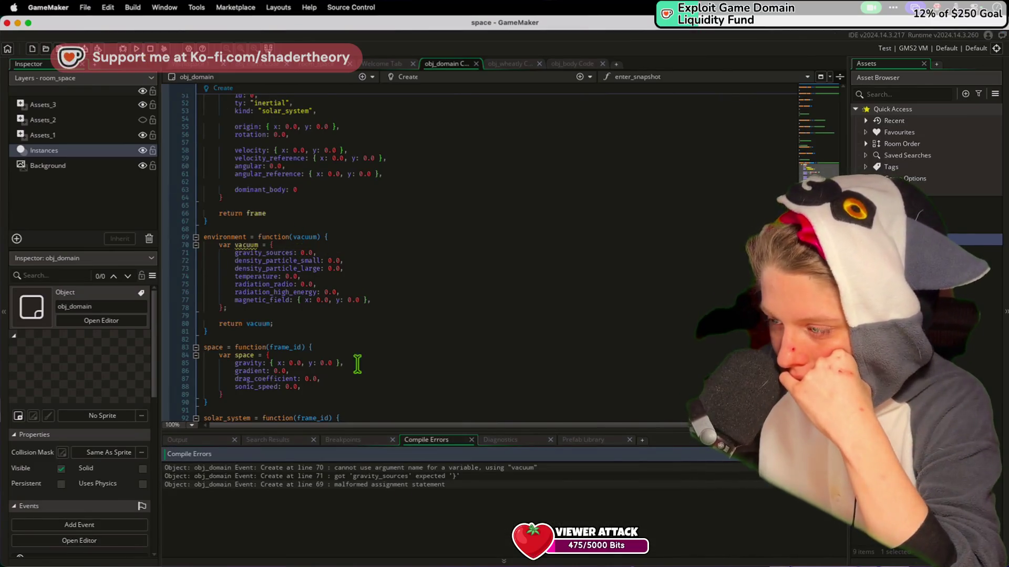
{"action": "left_click", "coordinate": [408, 475]}
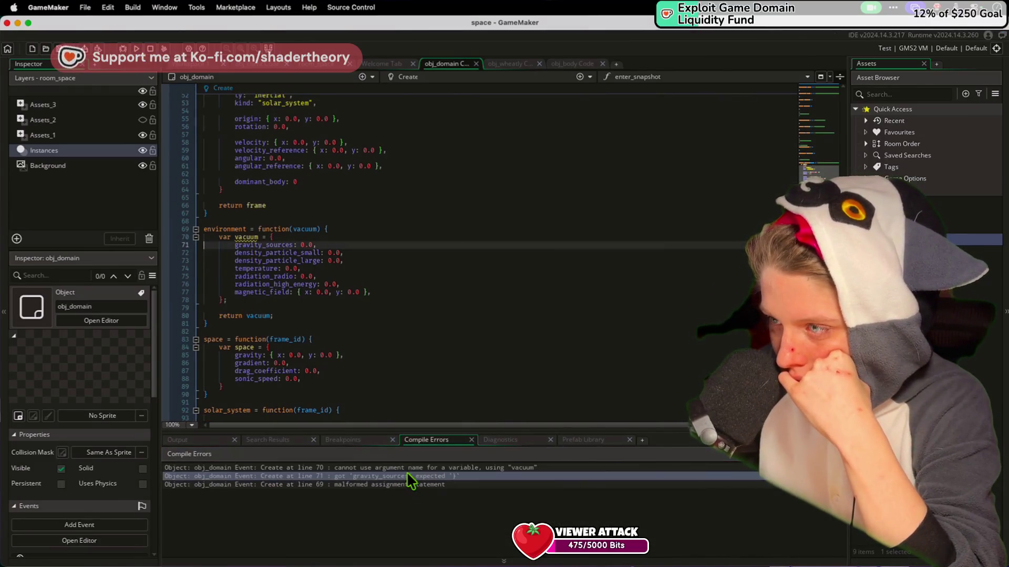
{"action": "left_click", "coordinate": [368, 267]}
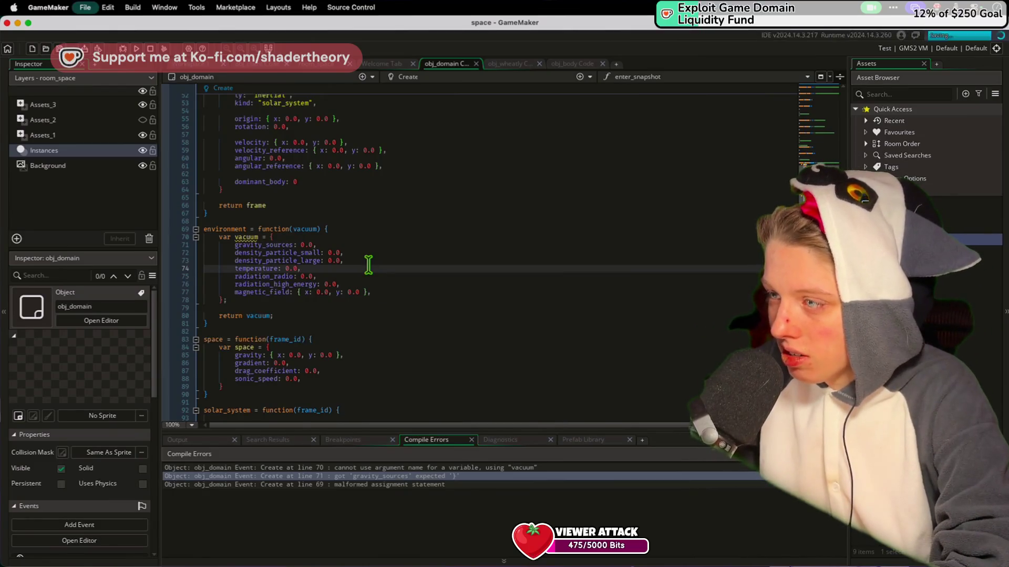
{"action": "left_click", "coordinate": [136, 49]}
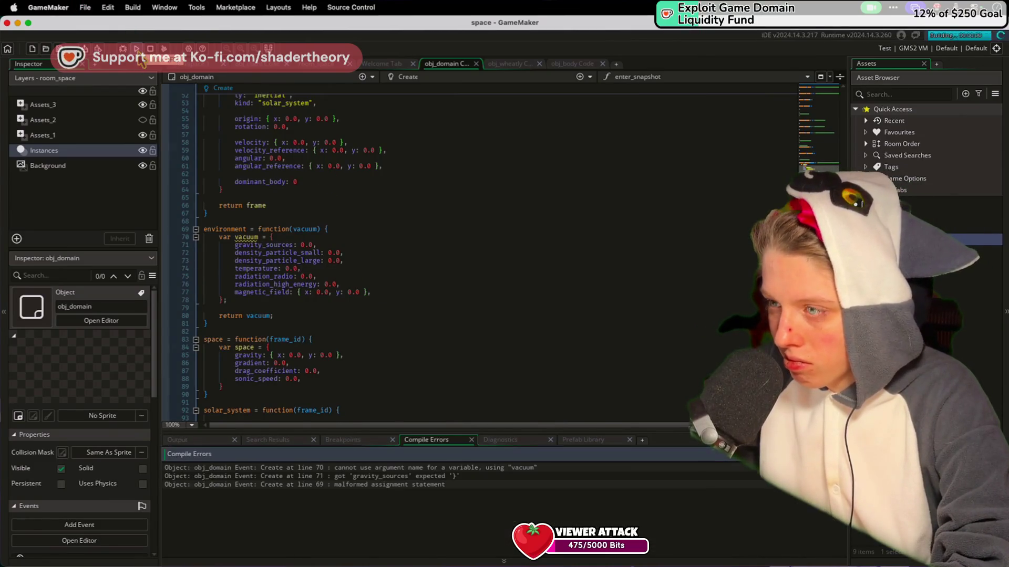
Rename vacuum to env on line 70 and in the return statement, save, and rebuild
{"action": "double_click", "coordinate": [241, 237]}
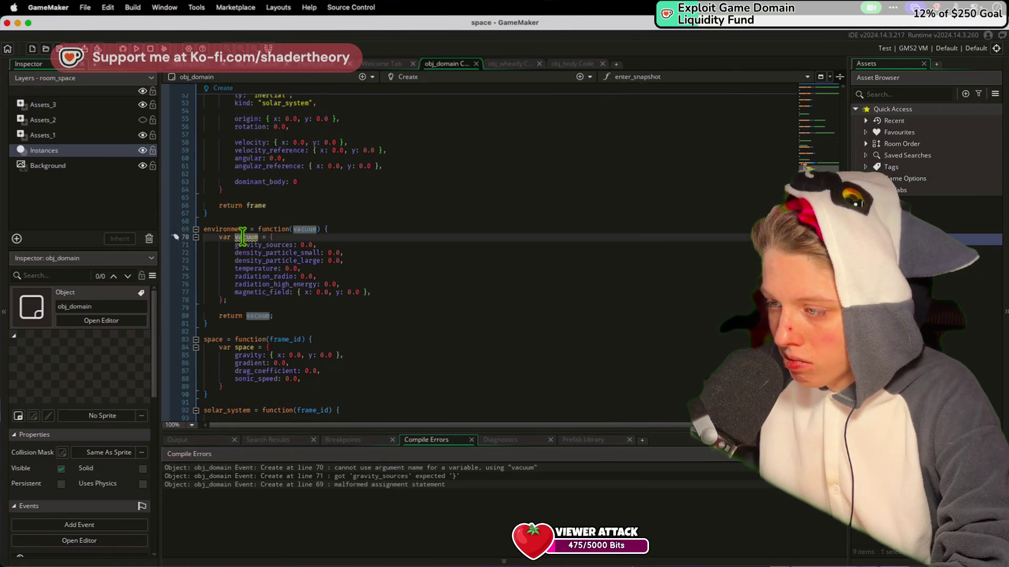
{"action": "key", "text": "BackSpace"}
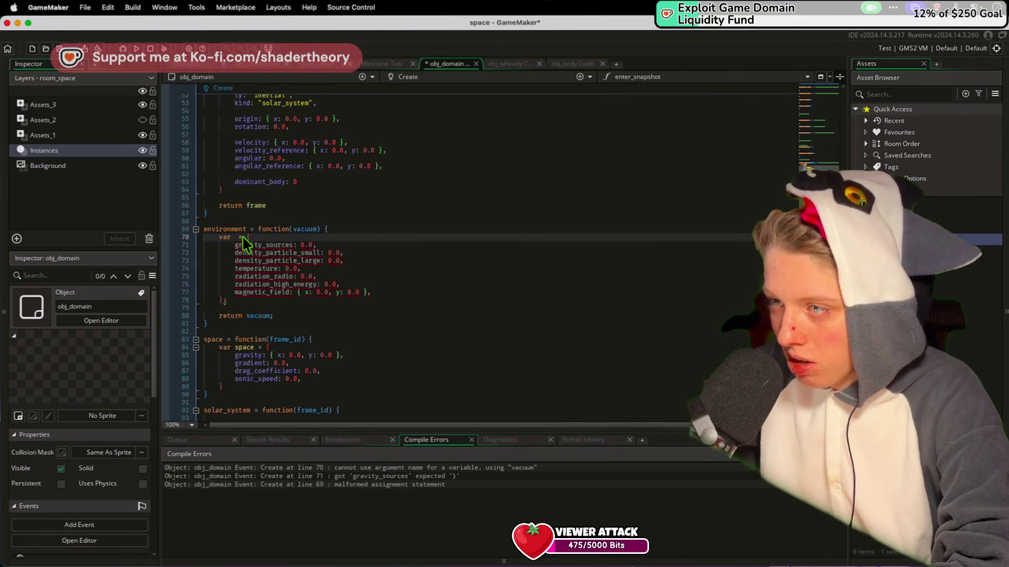
{"action": "type", "text": "env"}
{"action": "key", "text": "ctrl+s"}
{"action": "double_click", "coordinate": [256, 316]}
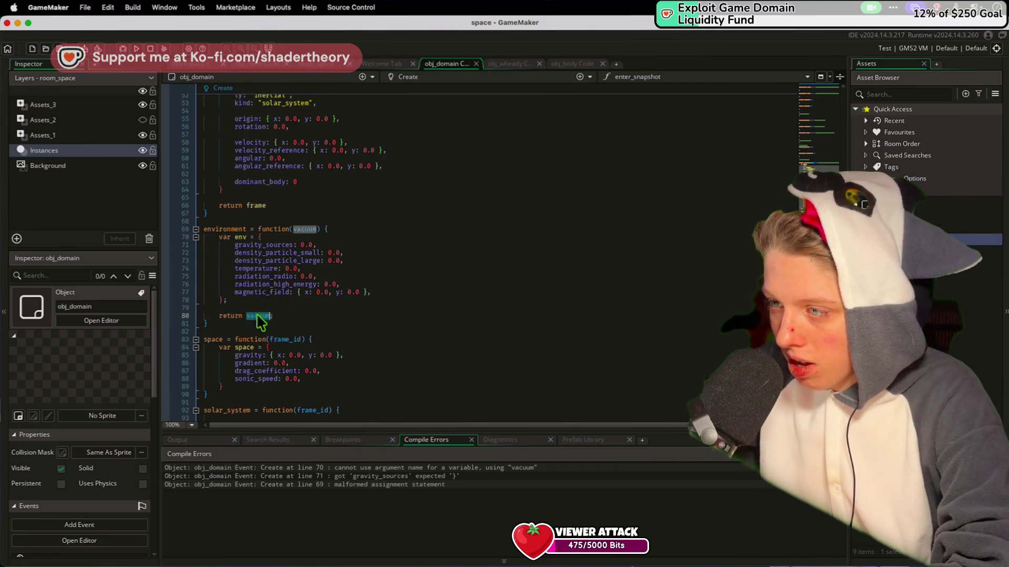
{"action": "type", "text": "env"}
{"action": "key", "text": "F5"}
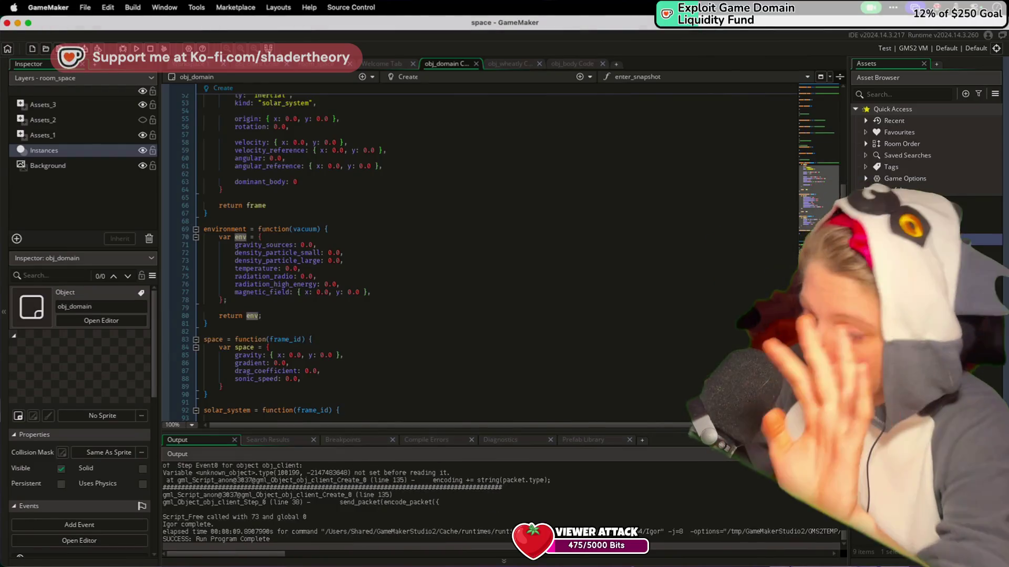
Put the caret on line 66, then bring up Mission Control with Ctrl+Up
{"action": "left_click", "coordinate": [603, 205]}
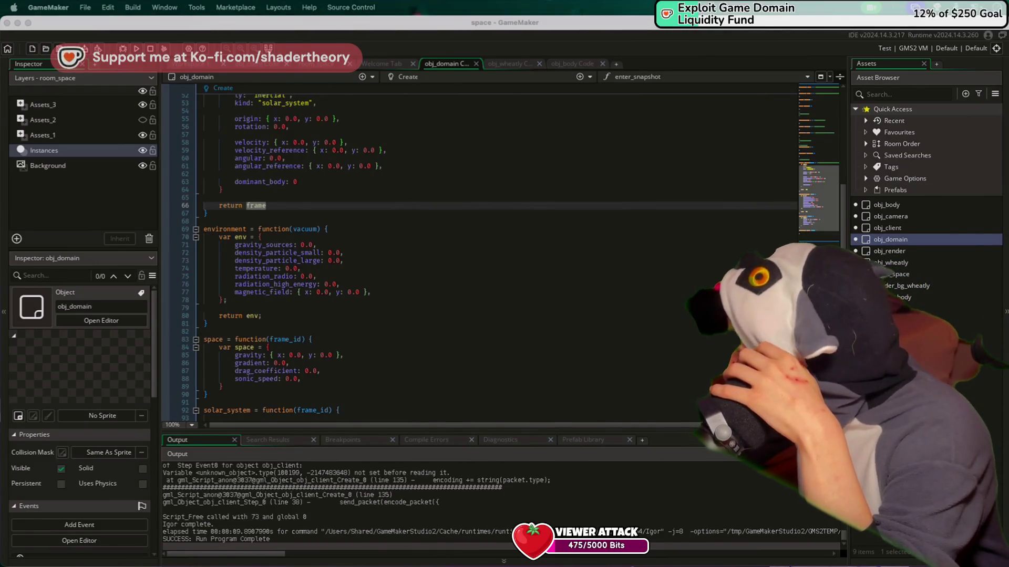
{"action": "key", "text": "ctrl+Up"}
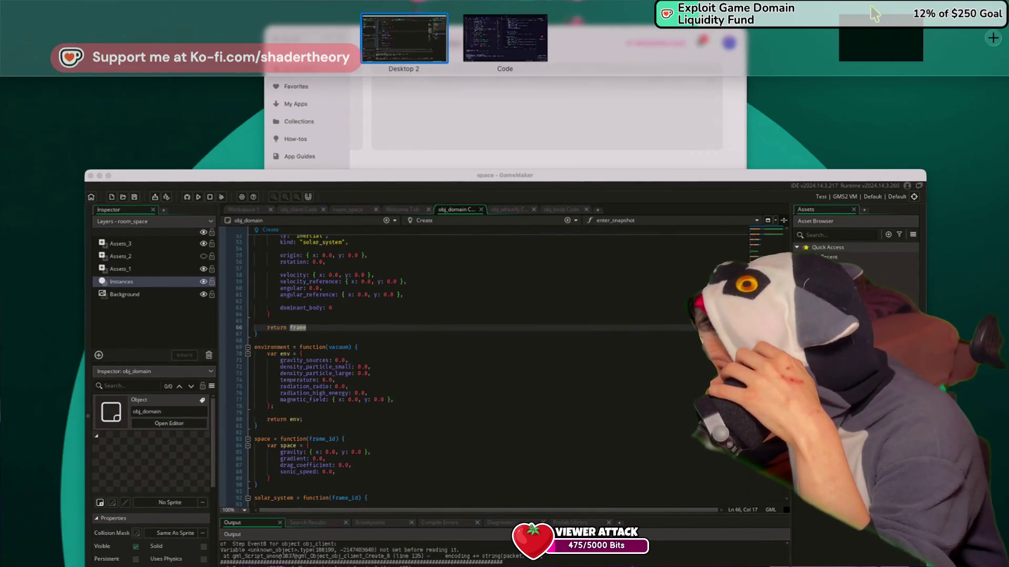
In the Discord space, replay the shared spaceship game clip three times, then close the viewer
{"action": "left_click", "coordinate": [614, 52]}
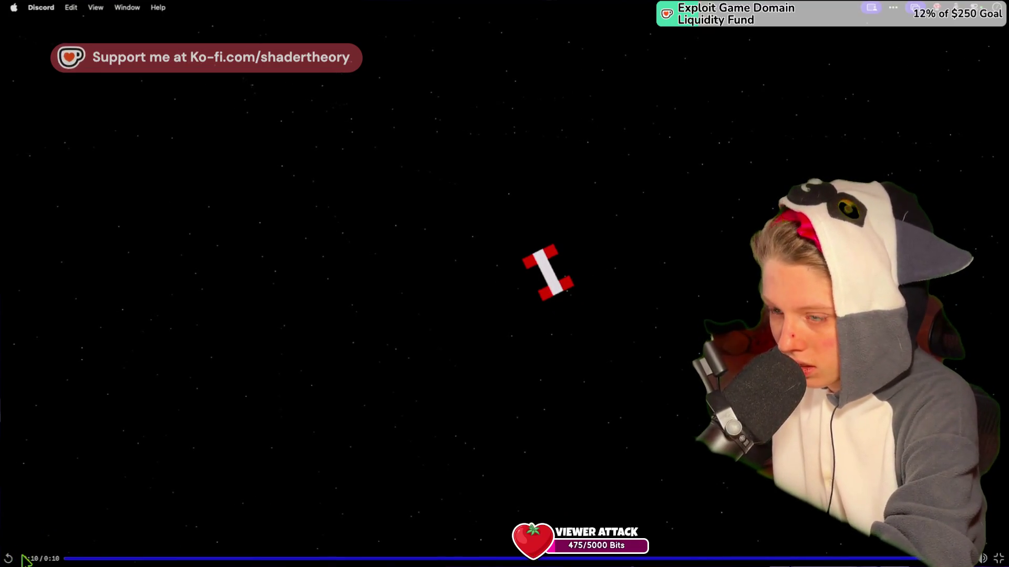
{"action": "left_click", "coordinate": [8, 559]}
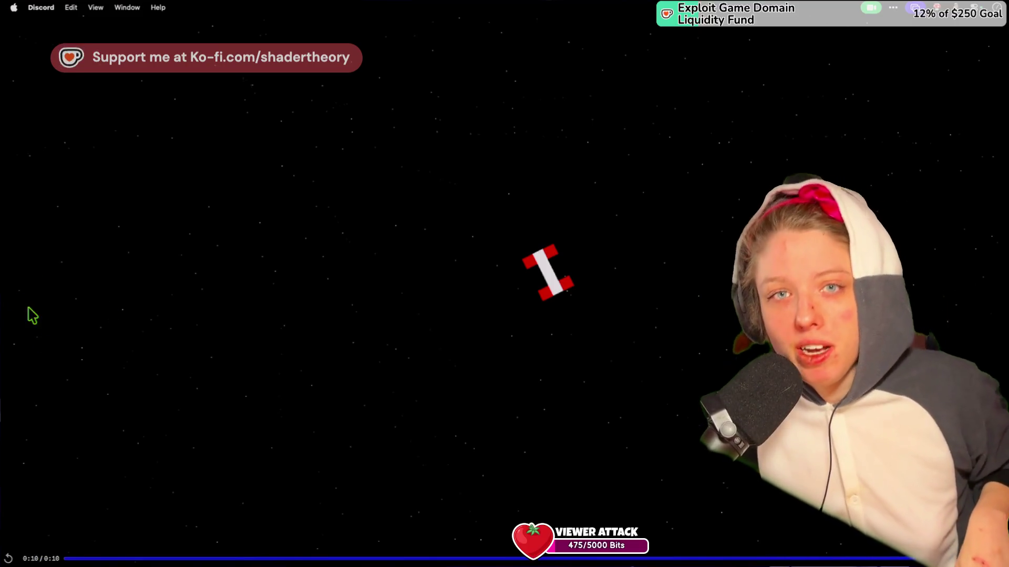
{"action": "left_click", "coordinate": [8, 560]}
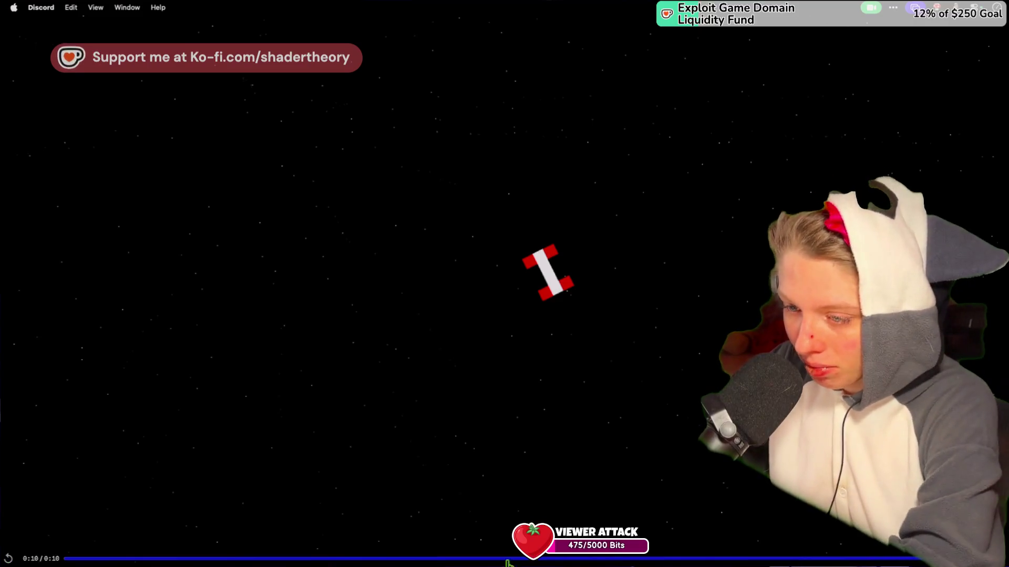
{"action": "left_click", "coordinate": [470, 381]}
{"action": "key", "text": "Escape"}
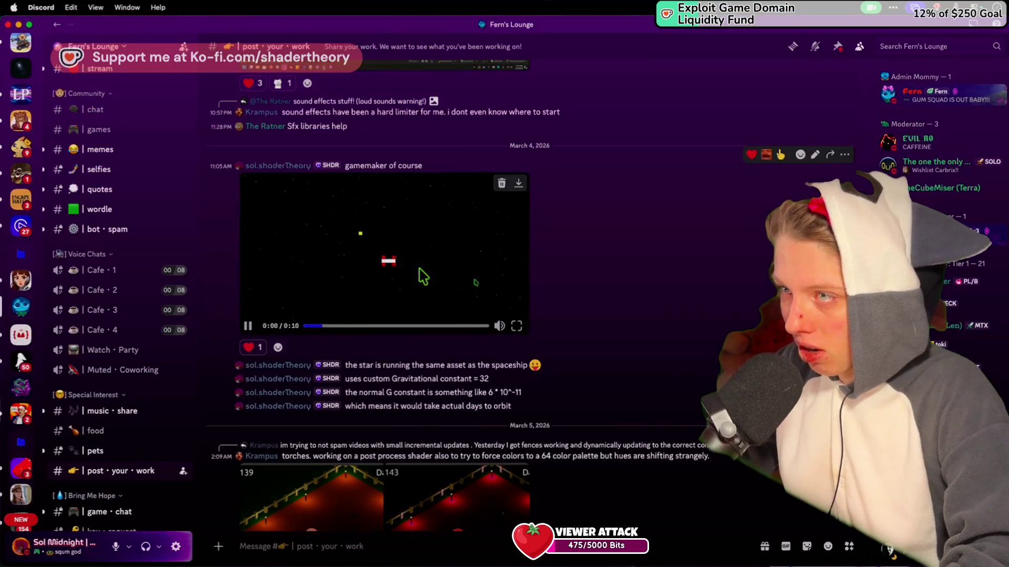
{"action": "key", "text": "Escape"}
Scroll the chat, hide Discord, and refocus GameMaker's code editor at line 71
{"action": "scroll", "coordinate": [288, 318], "scroll_direction": "down", "scroll_amount": 15}
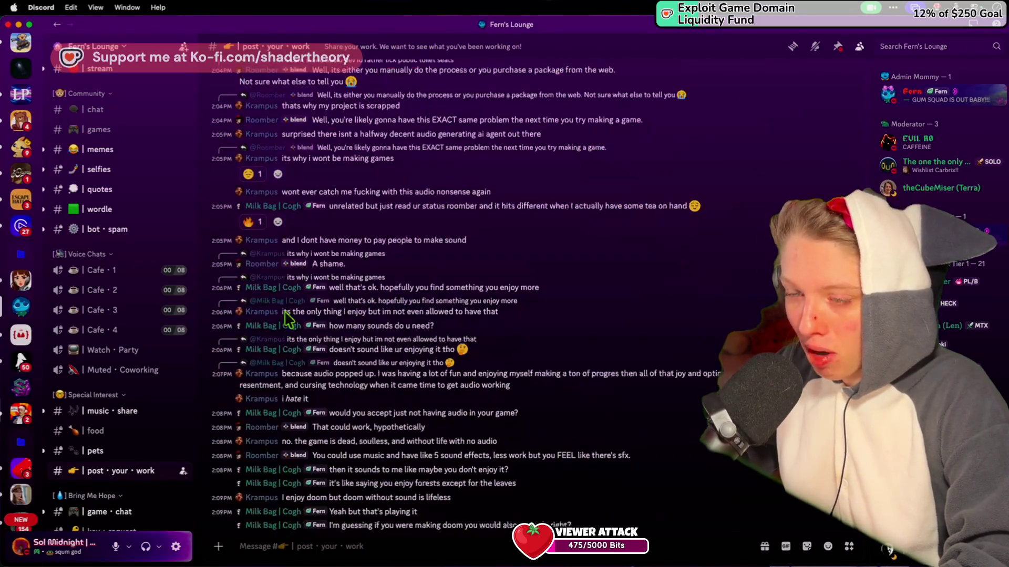
{"action": "left_click", "coordinate": [18, 25]}
{"action": "left_click", "coordinate": [342, 245]}
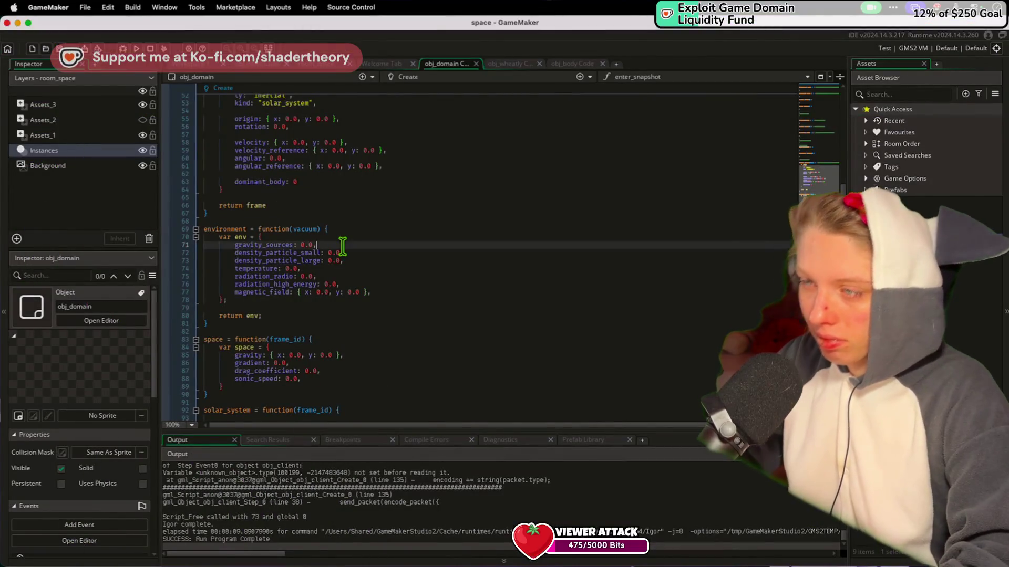
{"action": "key", "text": "ctrl+Up"}
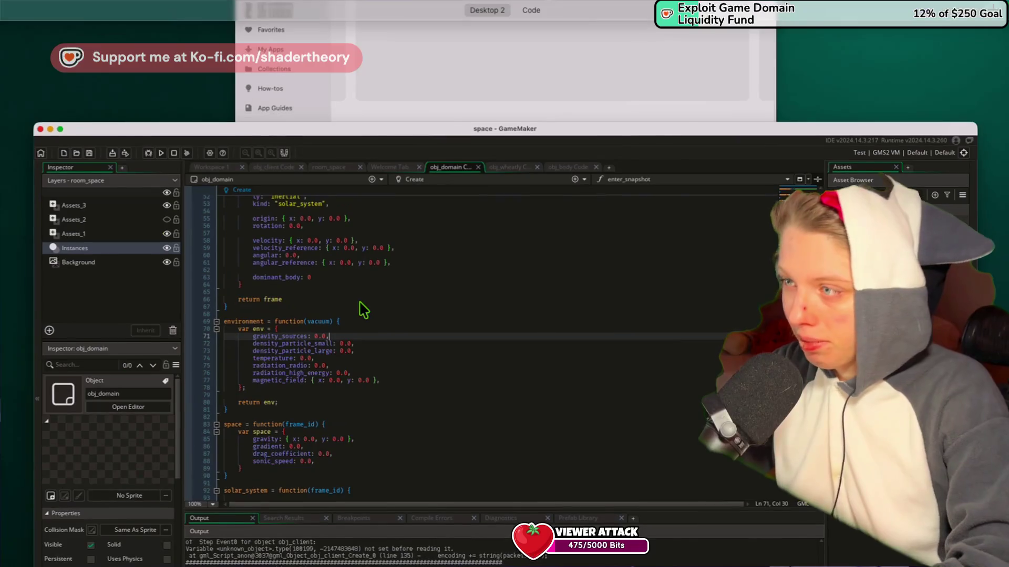
{"action": "left_click", "coordinate": [561, 414]}
{"action": "key", "text": "ctrl+Up"}
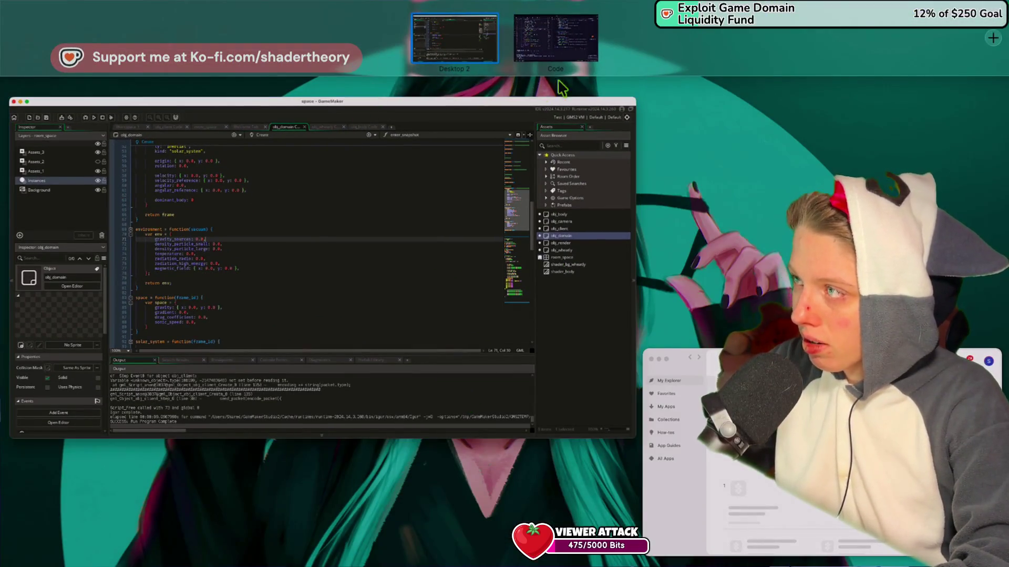
{"action": "left_click", "coordinate": [559, 208]}
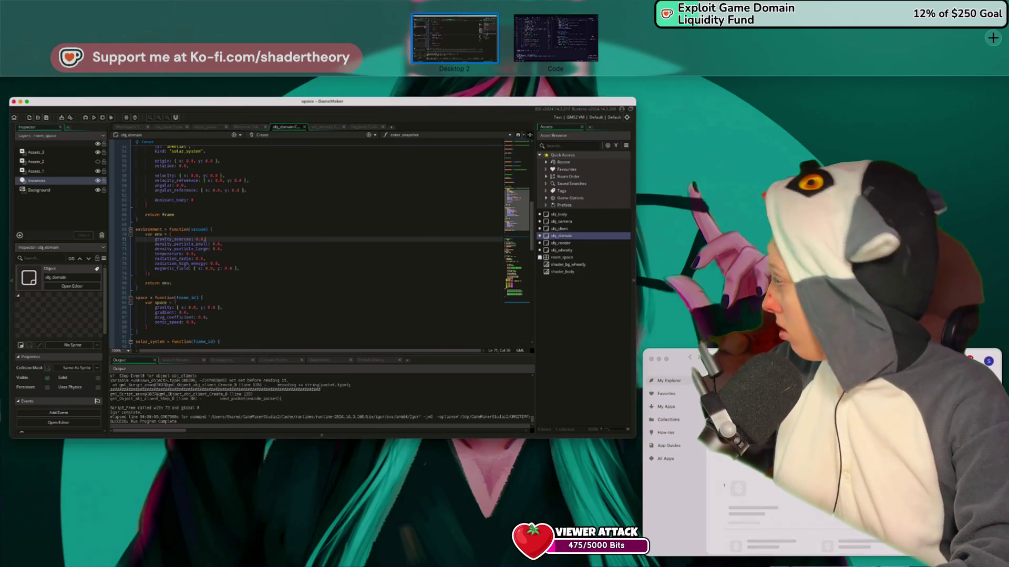
{"action": "key", "text": "super+Tab"}
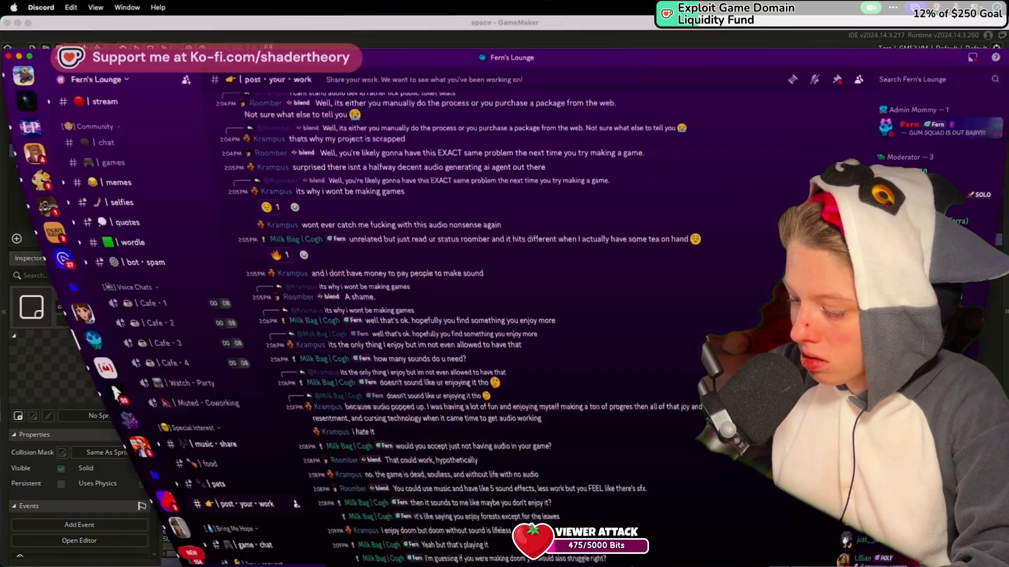
{"action": "double_click", "coordinate": [470, 29]}
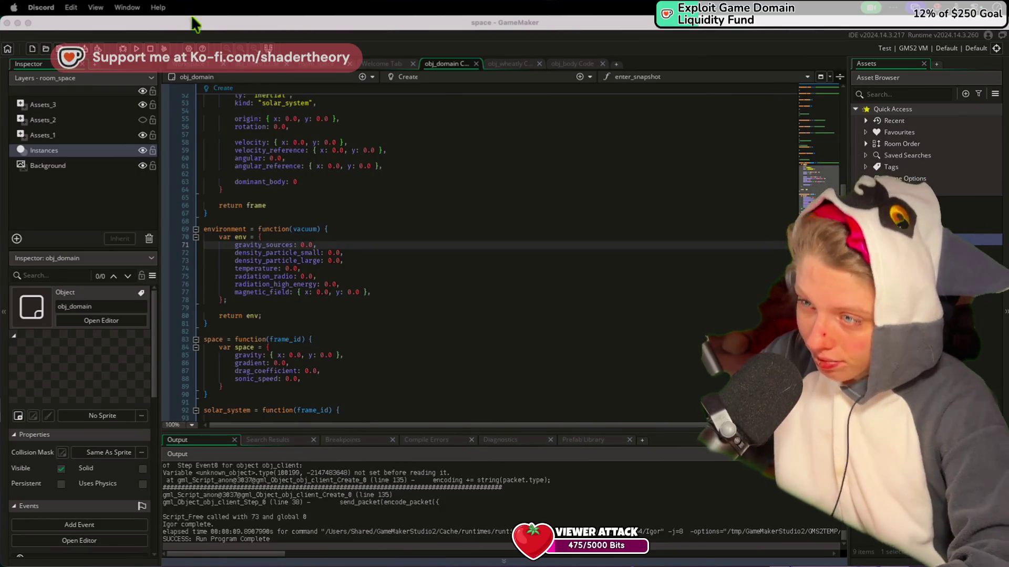
{"action": "left_click", "coordinate": [280, 142]}
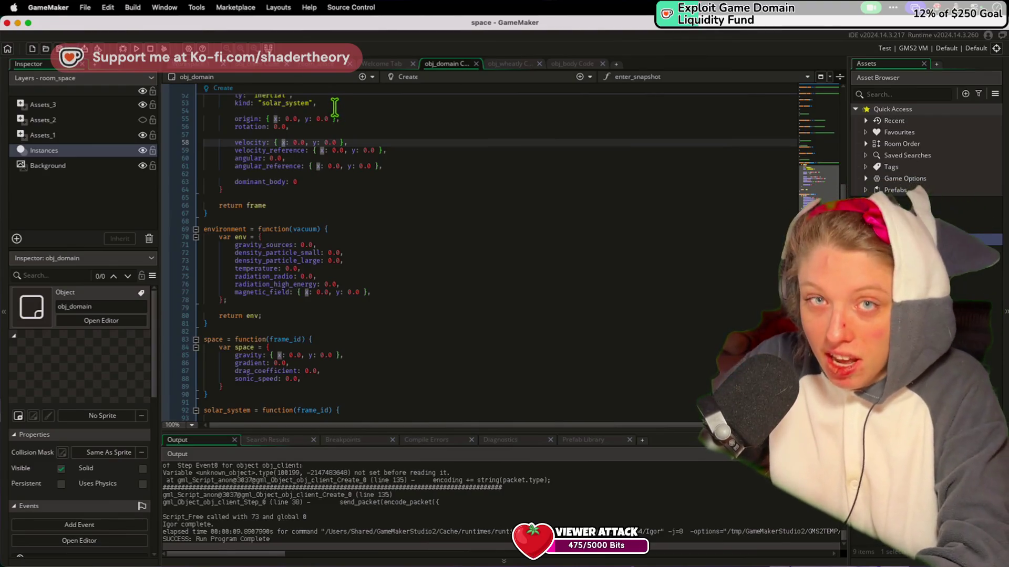
{"action": "left_click", "coordinate": [400, 217]}
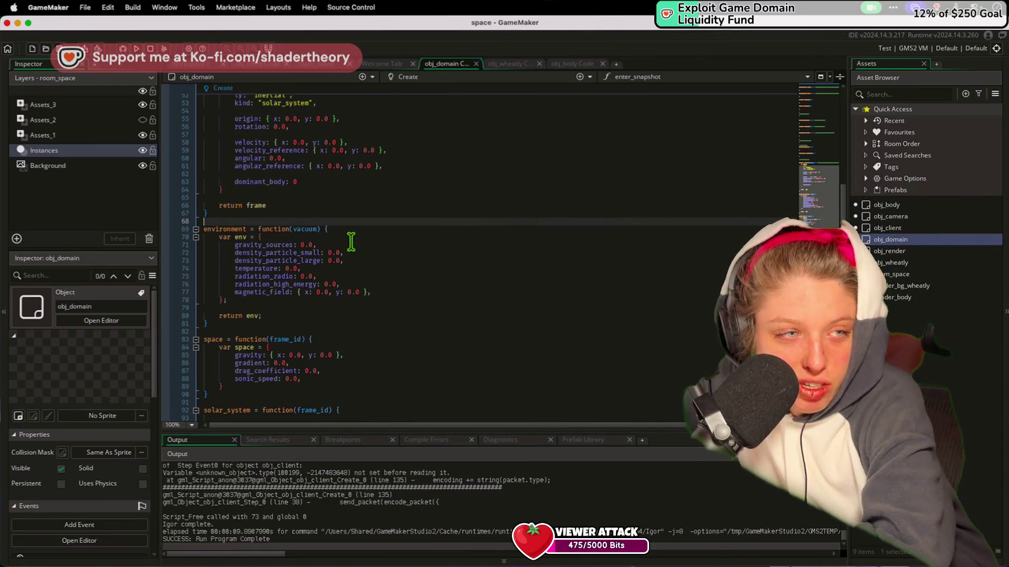
{"action": "left_click", "coordinate": [360, 253]}
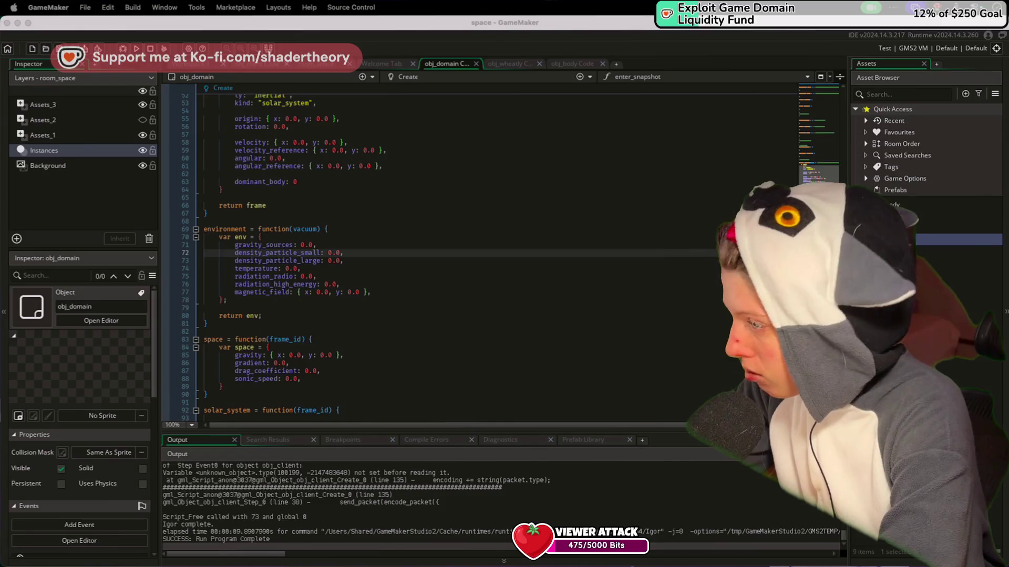
{"action": "left_click", "coordinate": [205, 324]}
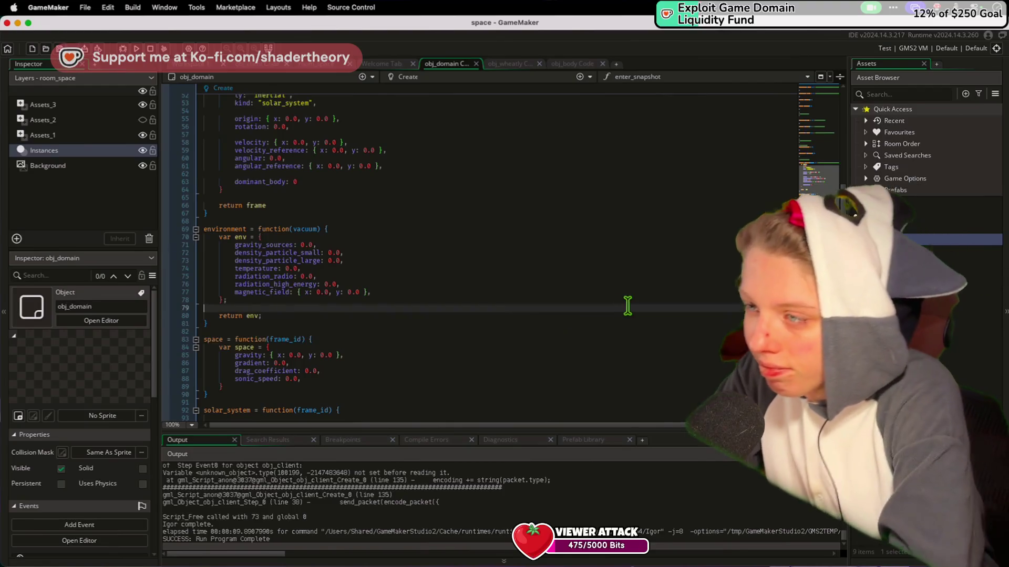
{"action": "scroll", "coordinate": [632, 314], "scroll_direction": "down", "scroll_amount": 15}
{"action": "scroll", "coordinate": [632, 314], "scroll_direction": "up", "scroll_amount": 10}
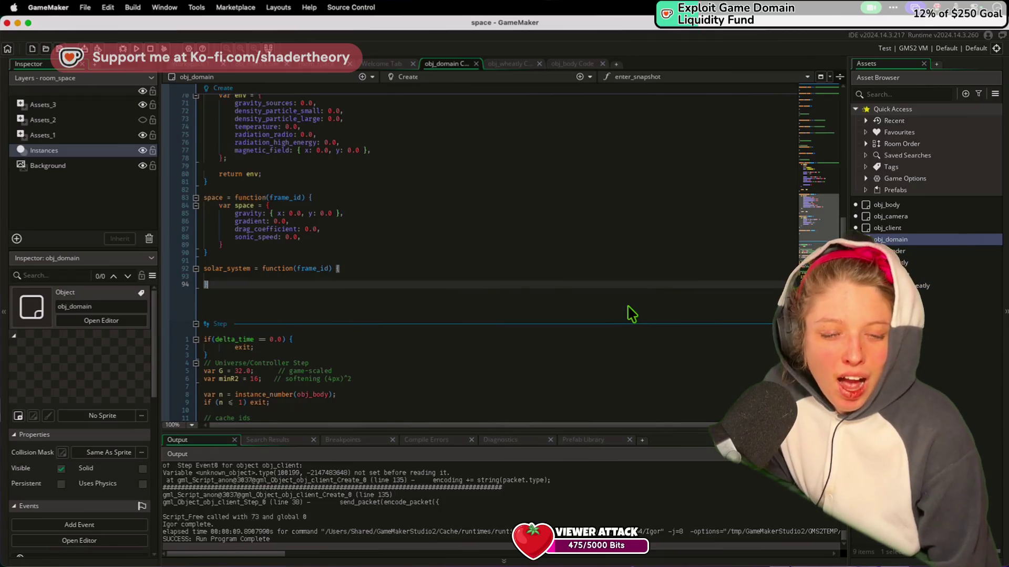
{"action": "scroll", "coordinate": [503, 214], "scroll_direction": "up", "scroll_amount": 15}
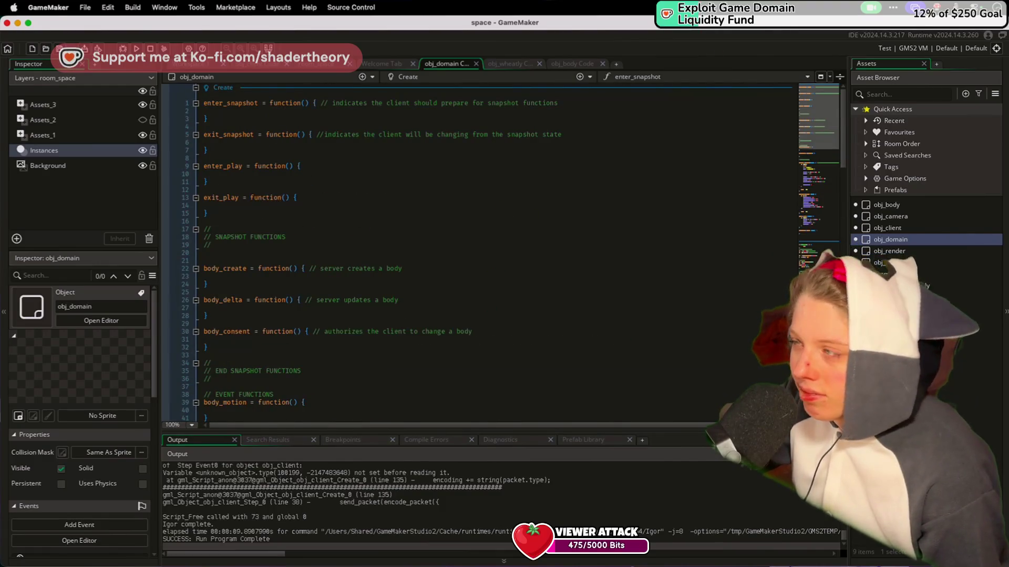
{"action": "left_click", "coordinate": [480, 316]}
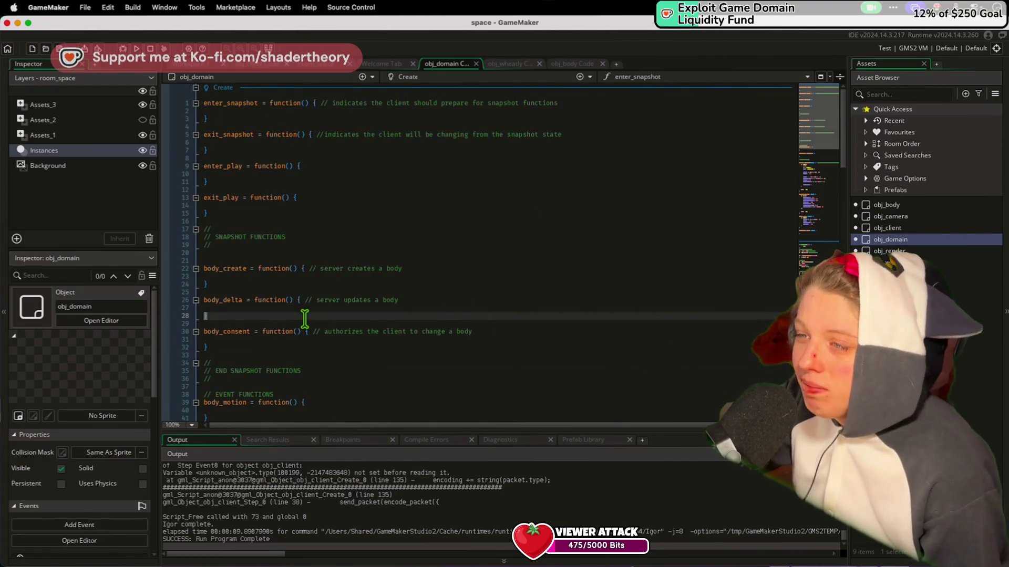
{"action": "scroll", "coordinate": [305, 318], "scroll_direction": "down", "scroll_amount": 4}
{"action": "left_click", "coordinate": [336, 341]}
{"action": "scroll", "coordinate": [336, 341], "scroll_direction": "up", "scroll_amount": 4}
{"action": "scroll", "coordinate": [339, 344], "scroll_direction": "down", "scroll_amount": 10}
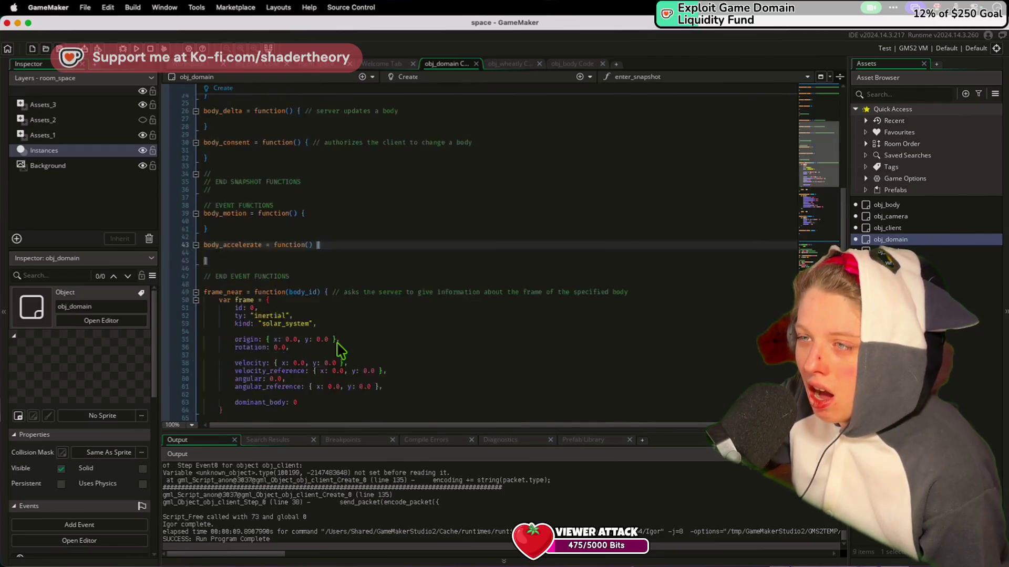
{"action": "scroll", "coordinate": [340, 350], "scroll_direction": "up", "scroll_amount": 15}
{"action": "scroll", "coordinate": [339, 349], "scroll_direction": "down", "scroll_amount": 8}
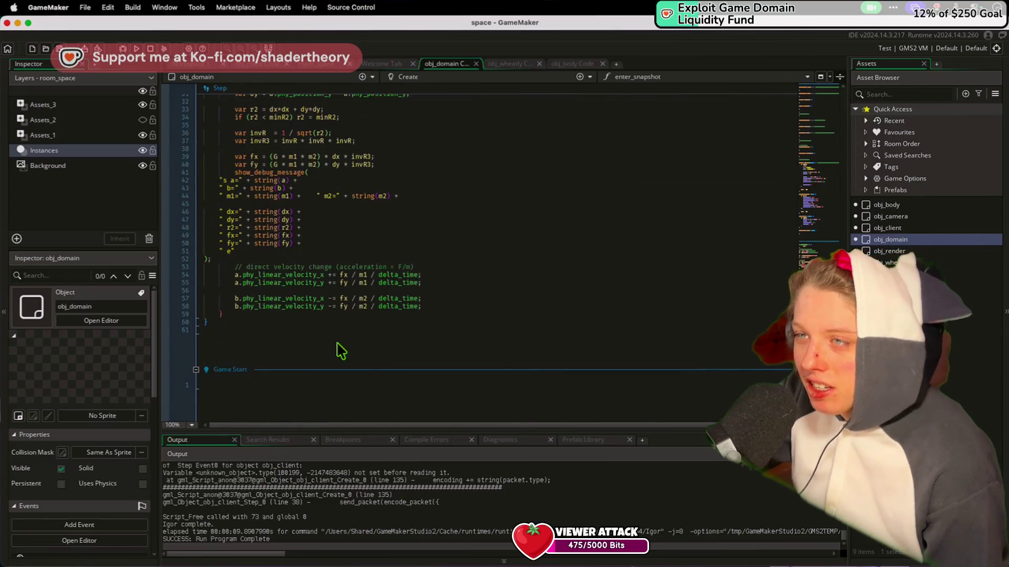
{"action": "scroll", "coordinate": [338, 349], "scroll_direction": "up", "scroll_amount": 10}
{"action": "left_click_drag", "start_coordinate": [338, 347], "coordinate": [335, 309]}
{"action": "left_click", "coordinate": [295, 332]}
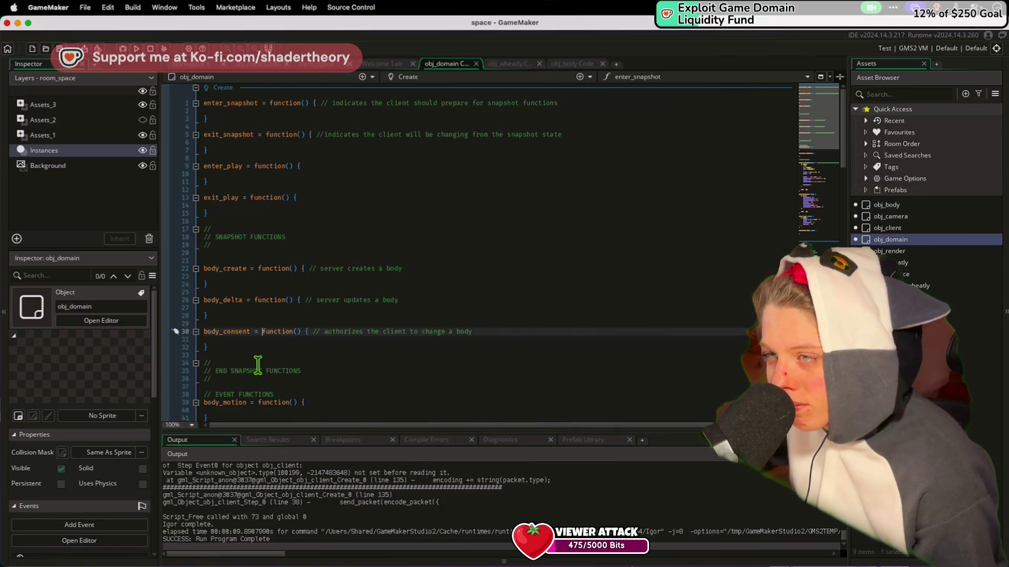
{"action": "scroll", "coordinate": [259, 361], "scroll_direction": "down", "scroll_amount": 10}
{"action": "scroll", "coordinate": [257, 364], "scroll_direction": "down", "scroll_amount": 5}
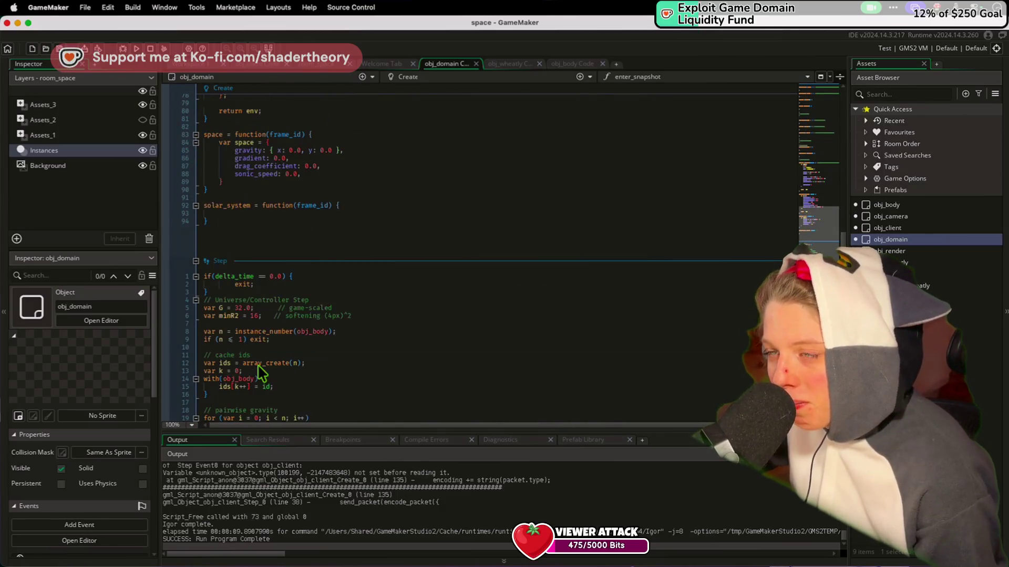
{"action": "scroll", "coordinate": [258, 364], "scroll_direction": "up", "scroll_amount": 15}
{"action": "mouse_move", "coordinate": [268, 344]}
{"action": "left_mouse_down"}
{"action": "mouse_move", "coordinate": [203, 191]}
{"action": "mouse_move", "coordinate": [205, 101]}
{"action": "left_mouse_up"}
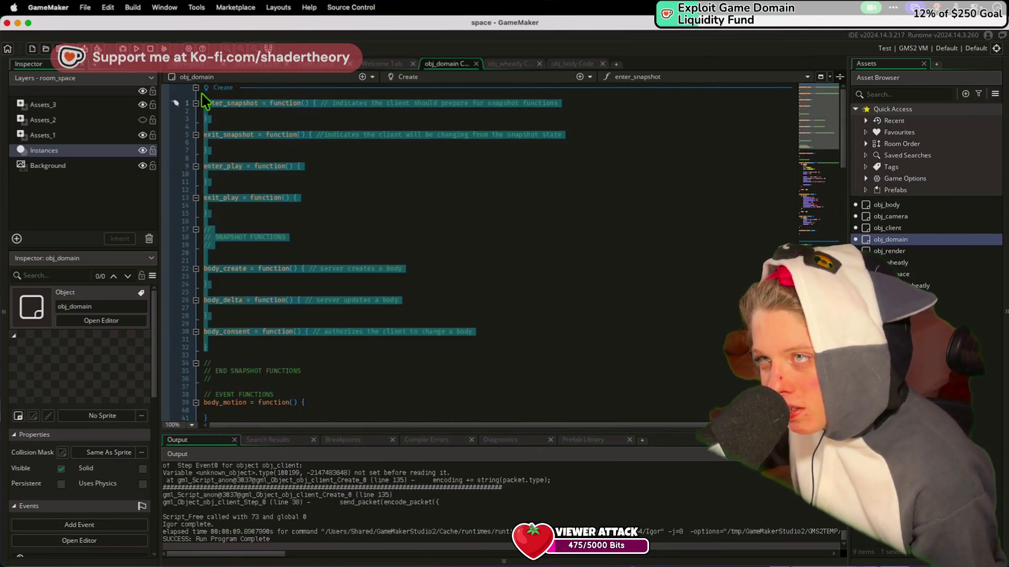
{"action": "left_click", "coordinate": [286, 248]}
{"action": "scroll", "coordinate": [286, 248], "scroll_direction": "down", "scroll_amount": 7}
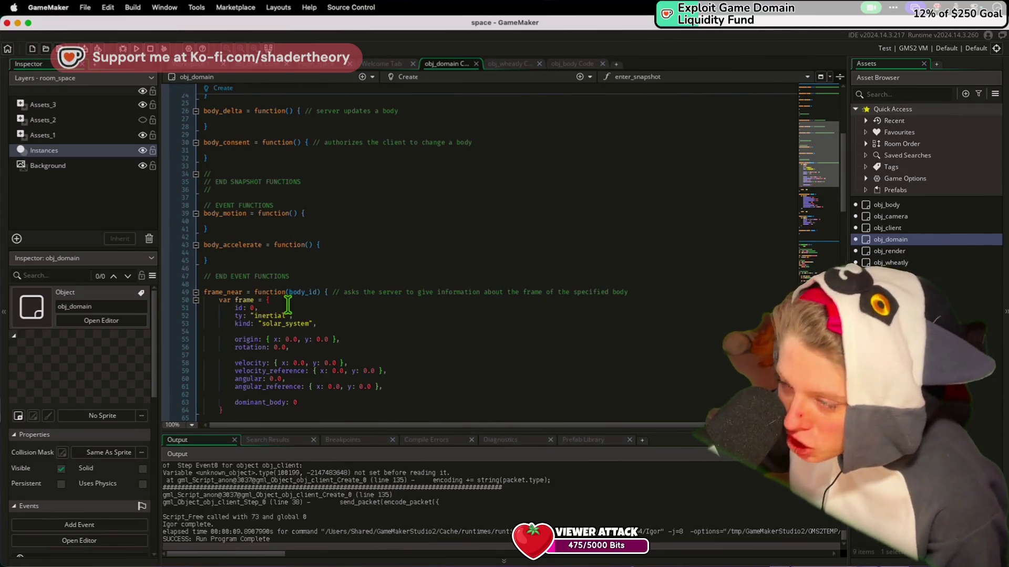
{"action": "scroll", "coordinate": [285, 295], "scroll_direction": "down", "scroll_amount": 10}
{"action": "mouse_move", "coordinate": [281, 338]}
{"action": "left_mouse_down"}
{"action": "mouse_move", "coordinate": [279, 148]}
{"action": "mouse_move", "coordinate": [263, 140]}
{"action": "mouse_move", "coordinate": [281, 87]}
{"action": "mouse_move", "coordinate": [297, 295]}
{"action": "left_mouse_up"}
{"action": "mouse_move", "coordinate": [293, 355]}
{"action": "left_mouse_down"}
{"action": "mouse_move", "coordinate": [288, 406]}
{"action": "mouse_move", "coordinate": [286, 383]}
{"action": "left_mouse_up"}
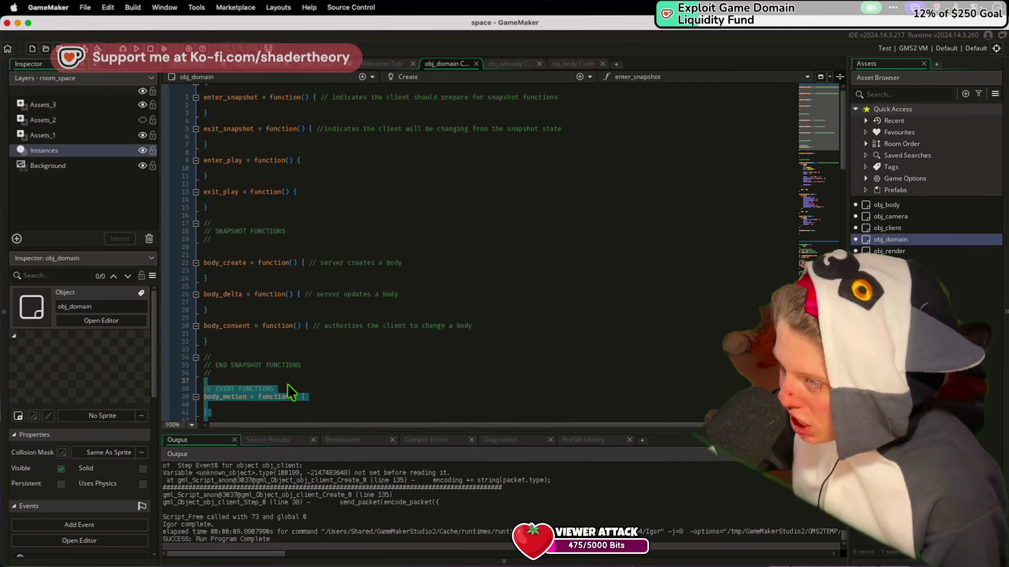
{"action": "scroll", "coordinate": [288, 387], "scroll_direction": "down", "scroll_amount": 12}
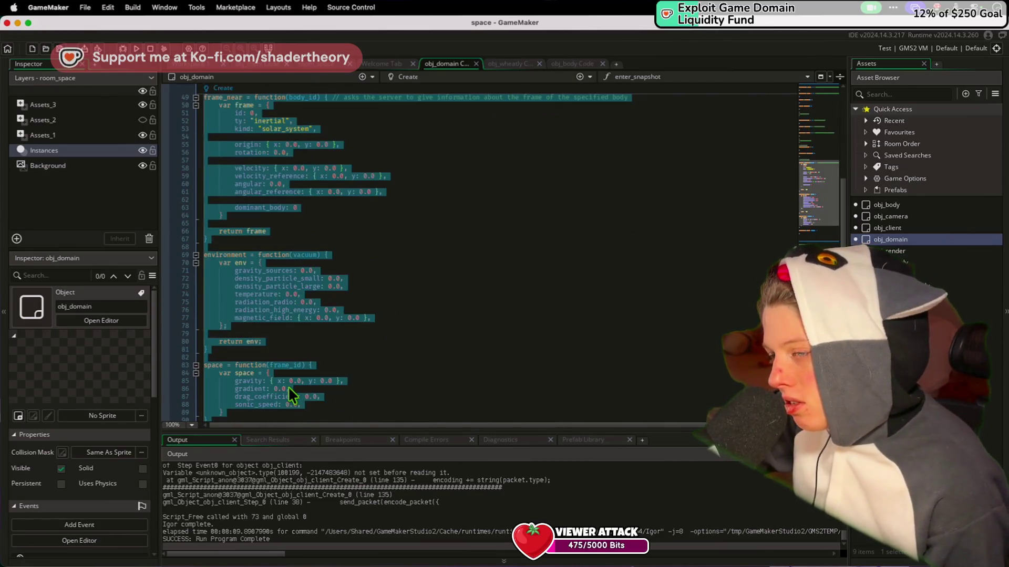
{"action": "left_click", "coordinate": [268, 380]}
{"action": "left_click", "coordinate": [225, 303]}
{"action": "left_click", "coordinate": [245, 144]}
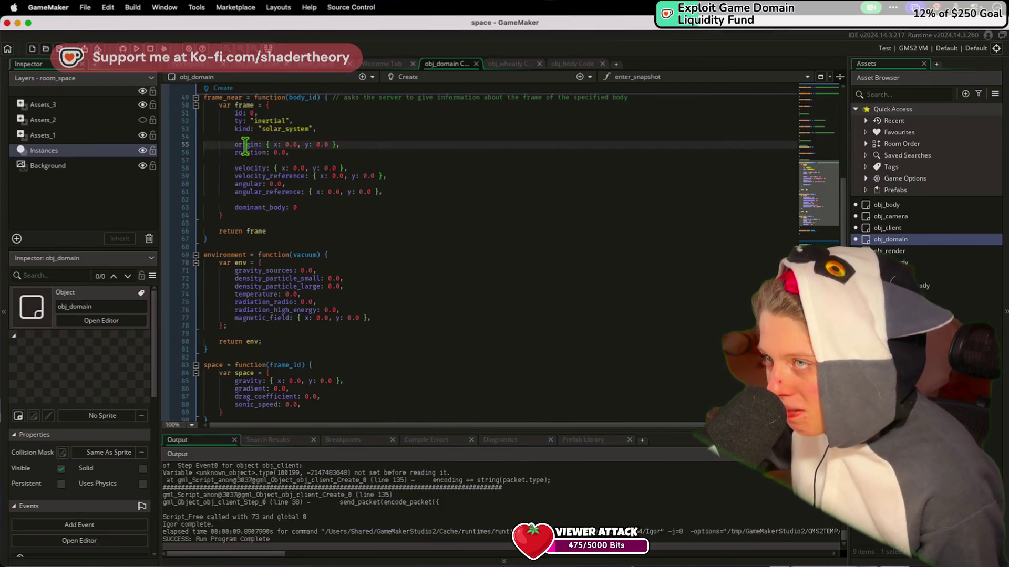
{"action": "scroll", "coordinate": [244, 145], "scroll_direction": "down", "scroll_amount": 8}
{"action": "left_click", "coordinate": [253, 216]}
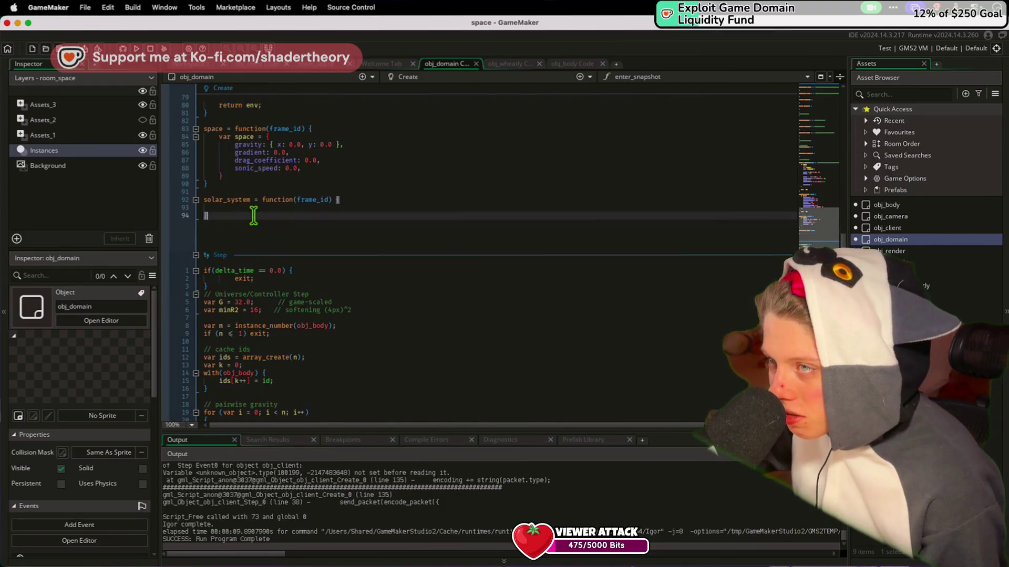
{"action": "scroll", "coordinate": [254, 216], "scroll_direction": "up", "scroll_amount": 2}
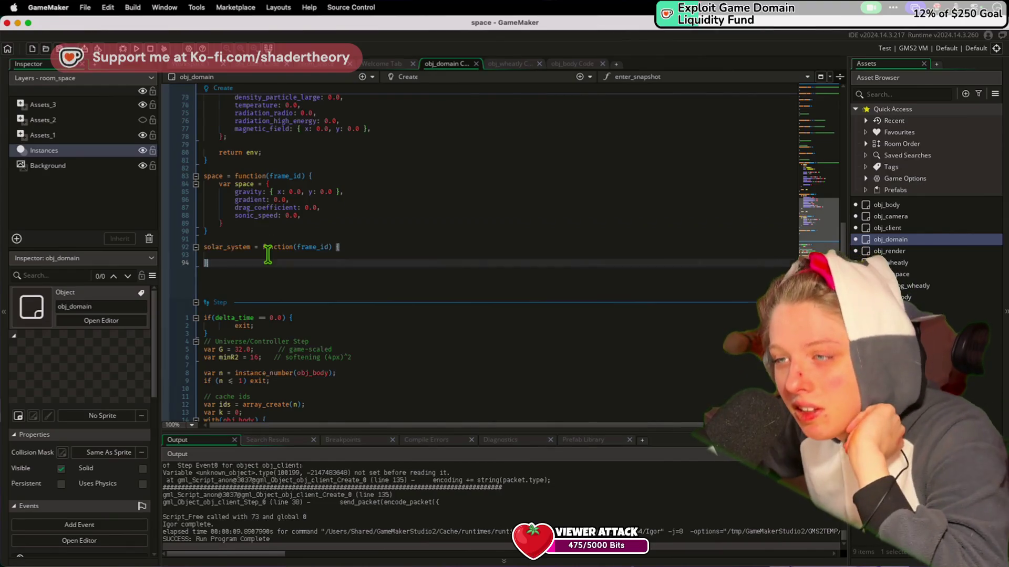
{"action": "scroll", "coordinate": [265, 263], "scroll_direction": "down", "scroll_amount": 10}
{"action": "scroll", "coordinate": [266, 271], "scroll_direction": "down", "scroll_amount": 9}
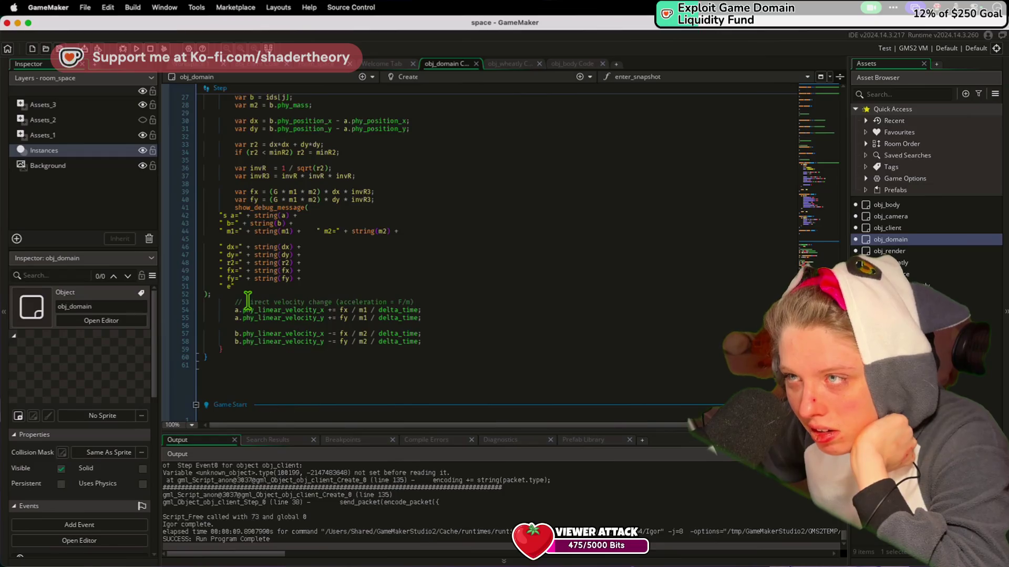
{"action": "scroll", "coordinate": [247, 301], "scroll_direction": "up", "scroll_amount": 7}
{"action": "left_click_drag", "start_coordinate": [237, 240], "coordinate": [294, 415]}
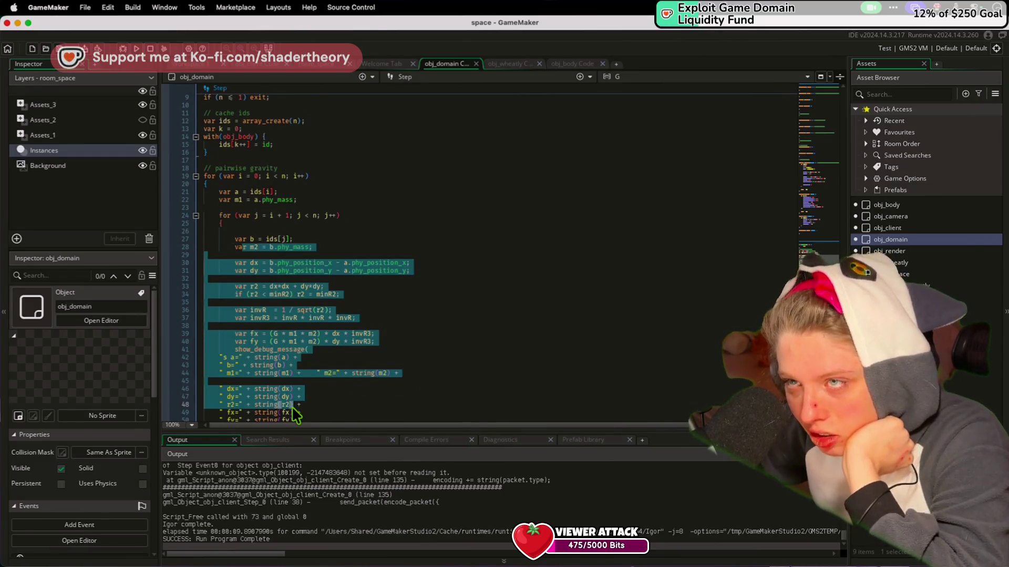
{"action": "scroll", "coordinate": [296, 416], "scroll_direction": "up", "scroll_amount": 15}
{"action": "scroll", "coordinate": [459, 122], "scroll_direction": "up", "scroll_amount": 18}
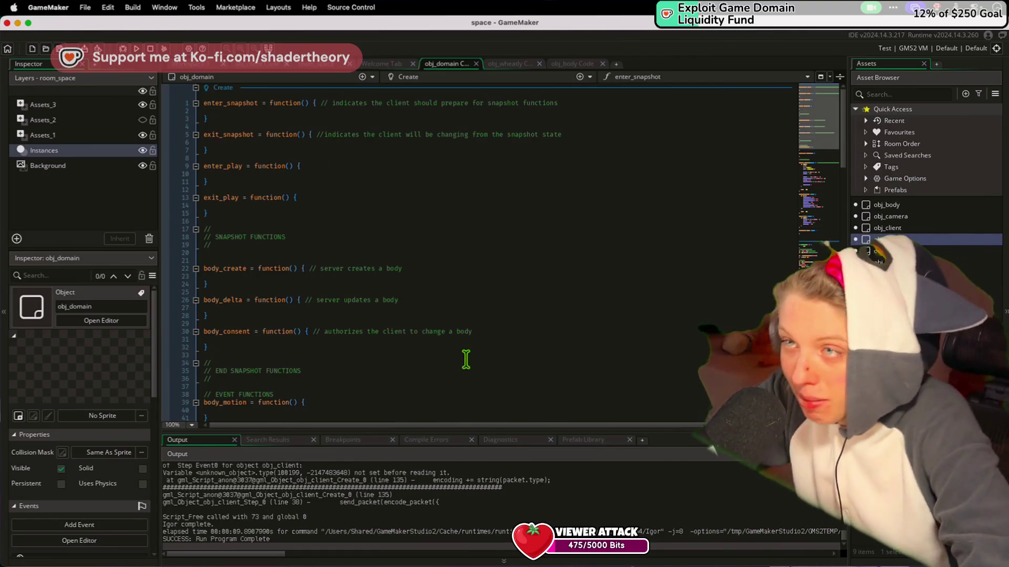
Indent the empty line inside body_create in obj_domain's Create event, leaving the caret there
{"action": "scroll", "coordinate": [466, 359], "scroll_direction": "down", "scroll_amount": 10}
{"action": "scroll", "coordinate": [466, 359], "scroll_direction": "up", "scroll_amount": 10}
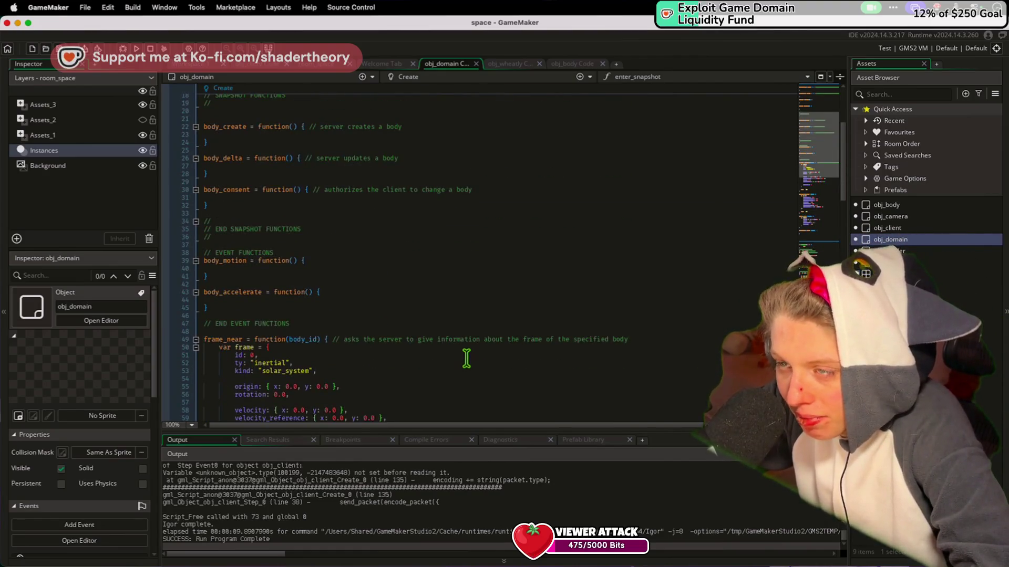
{"action": "left_click", "coordinate": [464, 319]}
{"action": "left_click", "coordinate": [438, 347]}
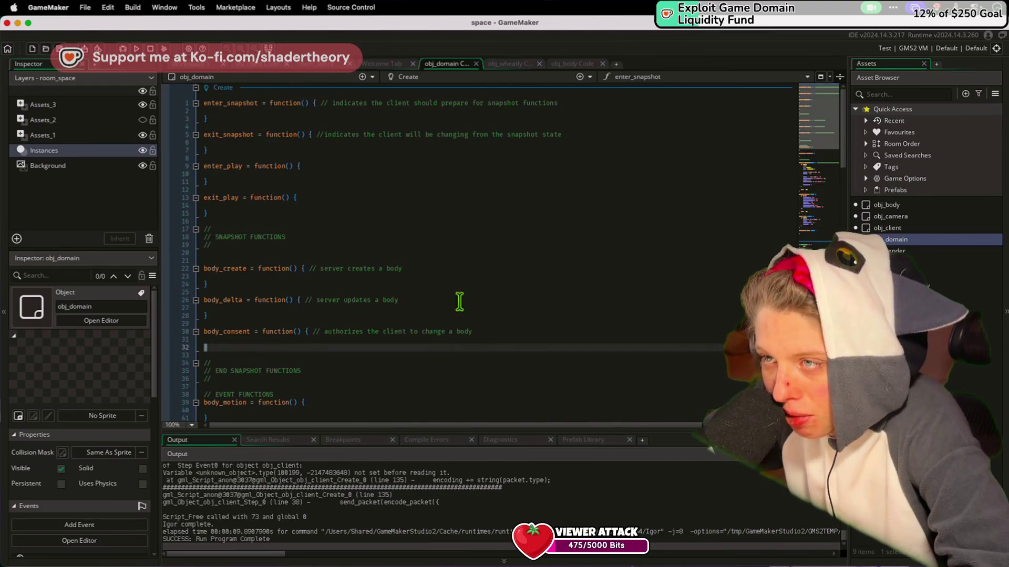
{"action": "left_click", "coordinate": [252, 111]}
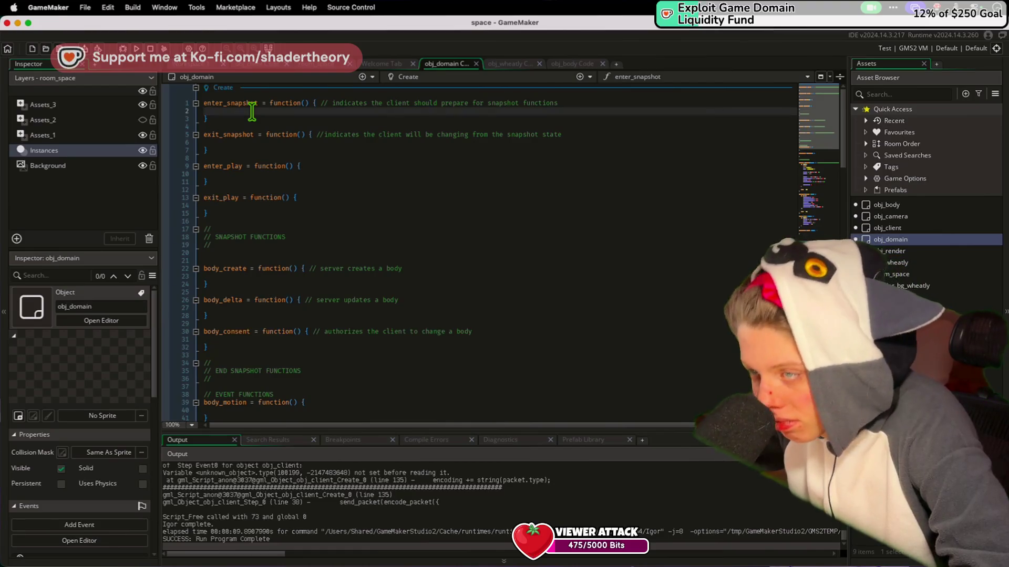
{"action": "left_click", "coordinate": [282, 277]}
{"action": "key", "text": "Tab"}
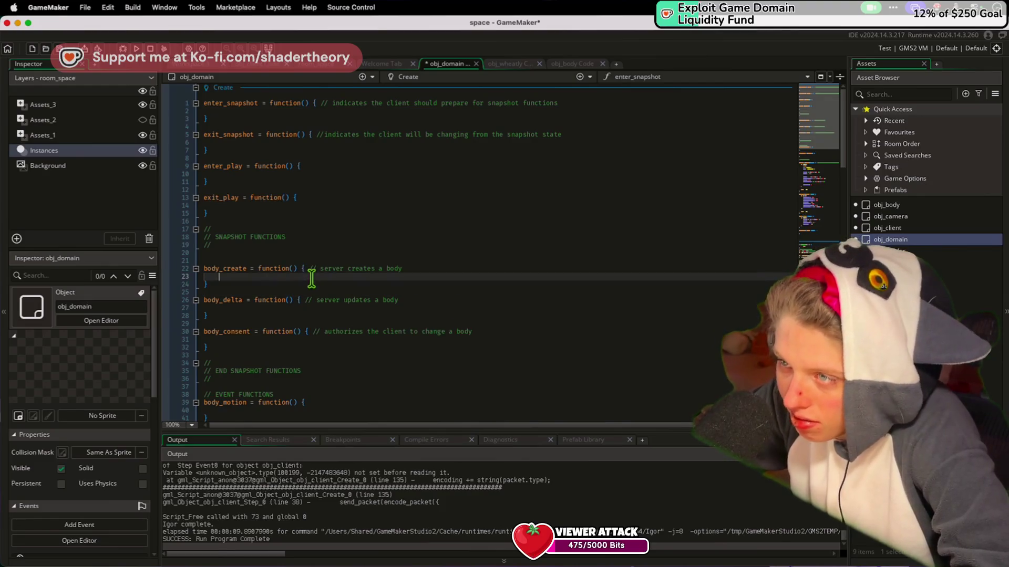
{"action": "scroll", "coordinate": [315, 288], "scroll_direction": "down", "scroll_amount": 15}
{"action": "scroll", "coordinate": [315, 288], "scroll_direction": "down", "scroll_amount": 5}
{"action": "scroll", "coordinate": [315, 288], "scroll_direction": "up", "scroll_amount": 20}
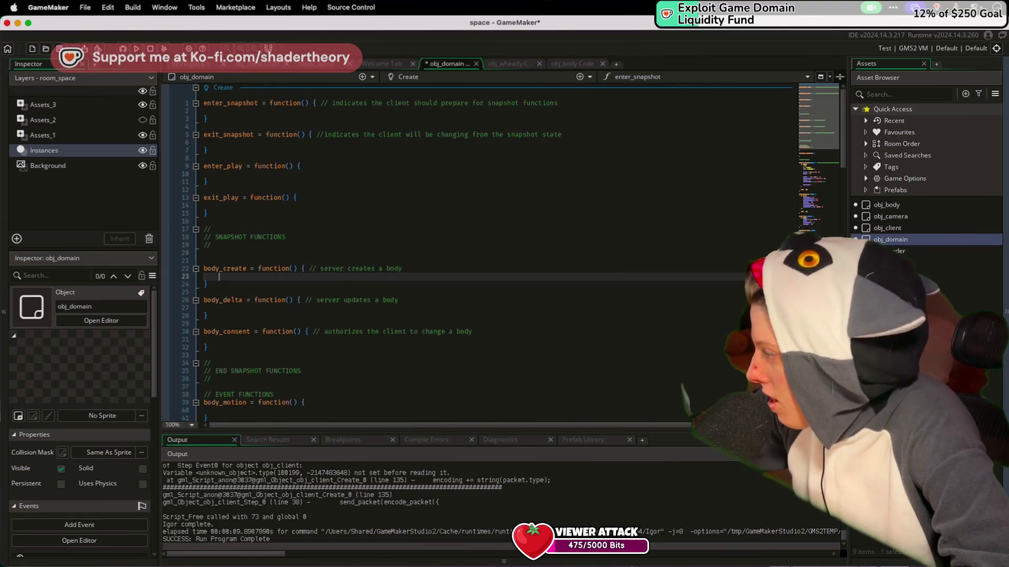
{"action": "key", "text": "super+Tab"}
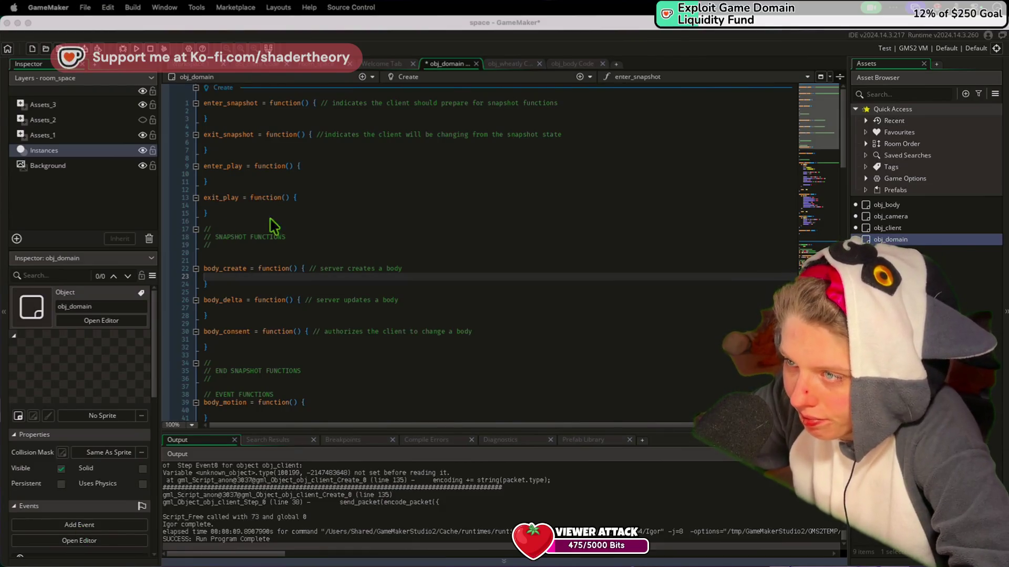
{"action": "left_click", "coordinate": [237, 277]}
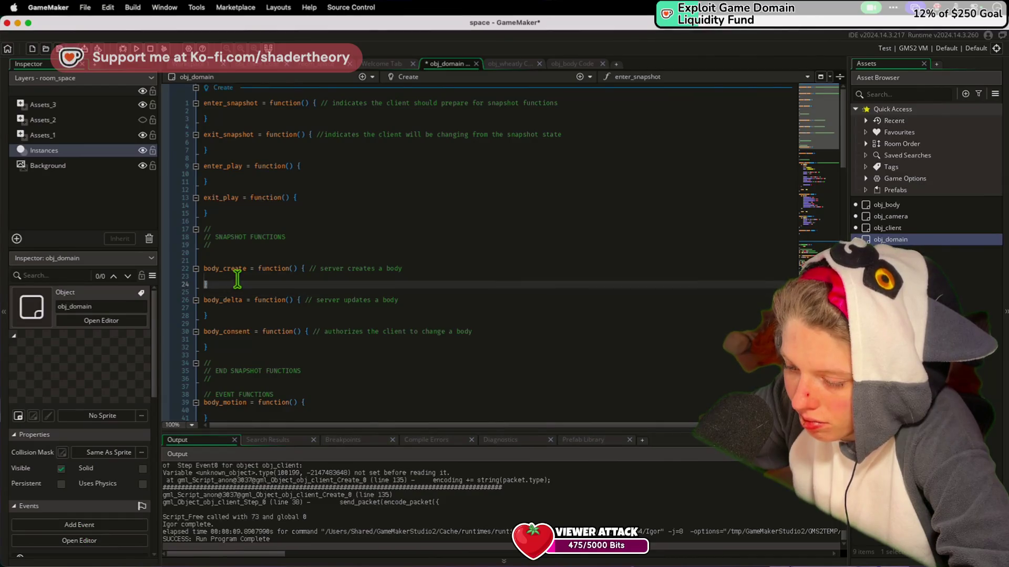
Add a `var b = instance_create_layer(` line in body_create and give the function a kv parameter
{"action": "key", "text": "Tab"}
{"action": "type", "text": "var"}
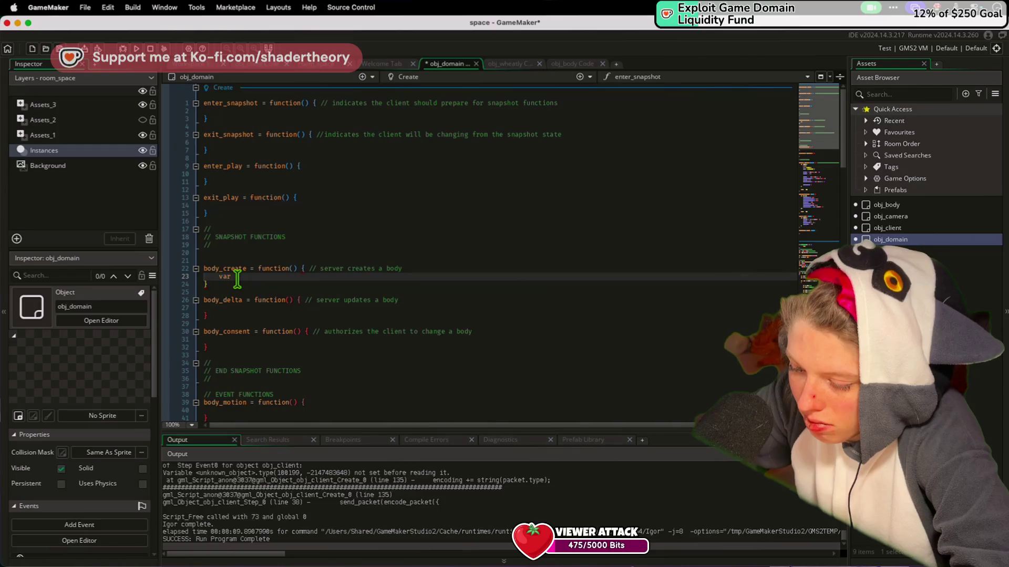
{"action": "type", "text": "r"}
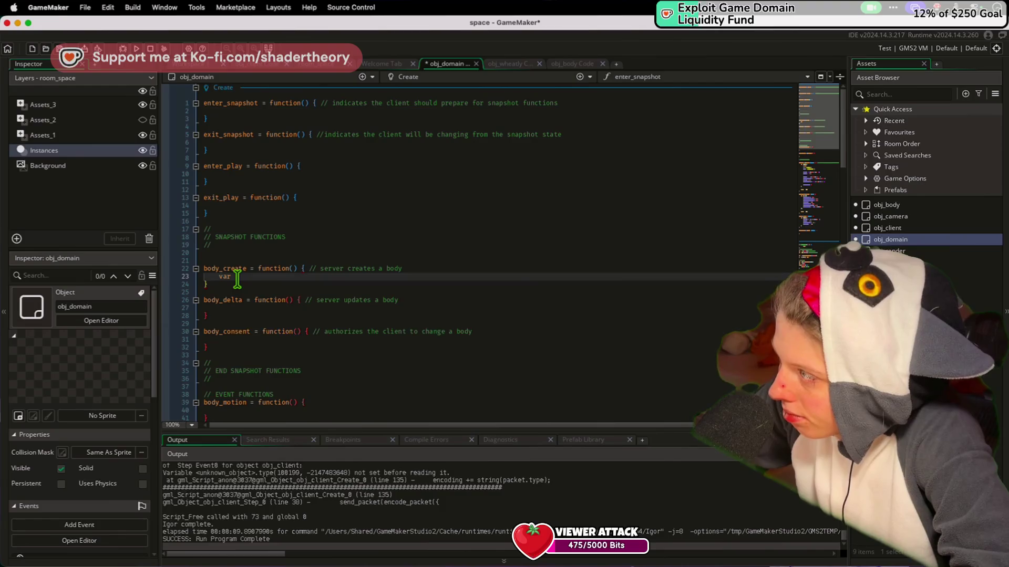
{"action": "type", "text": " b = "}
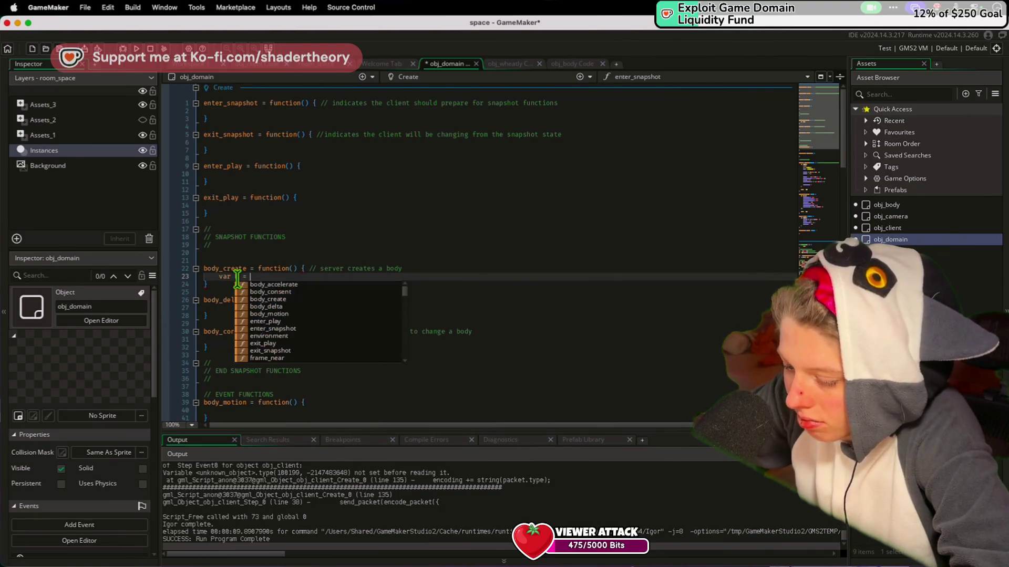
{"action": "type", "text": "instance_crea"}
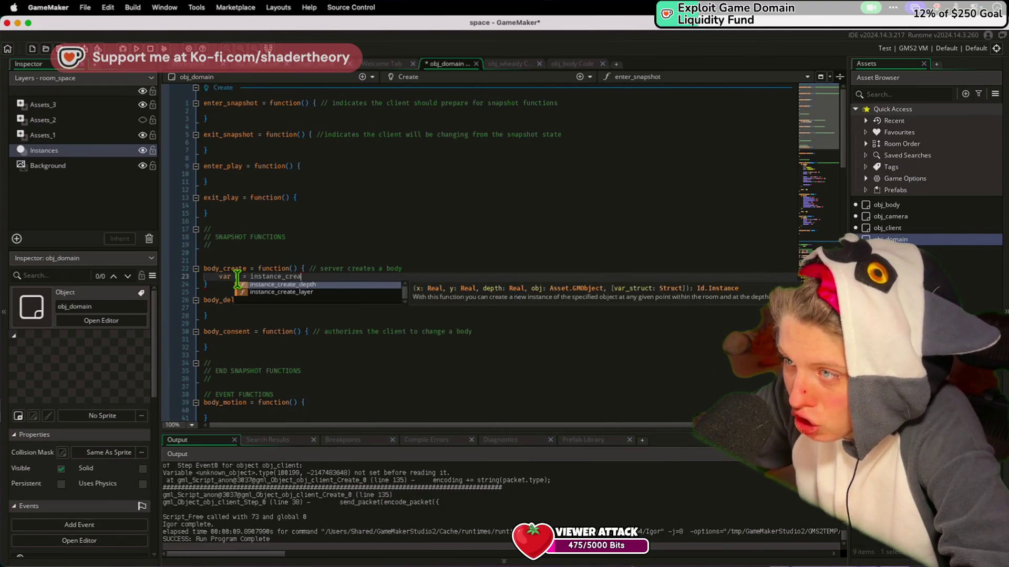
{"action": "type", "text": "te_layer("}
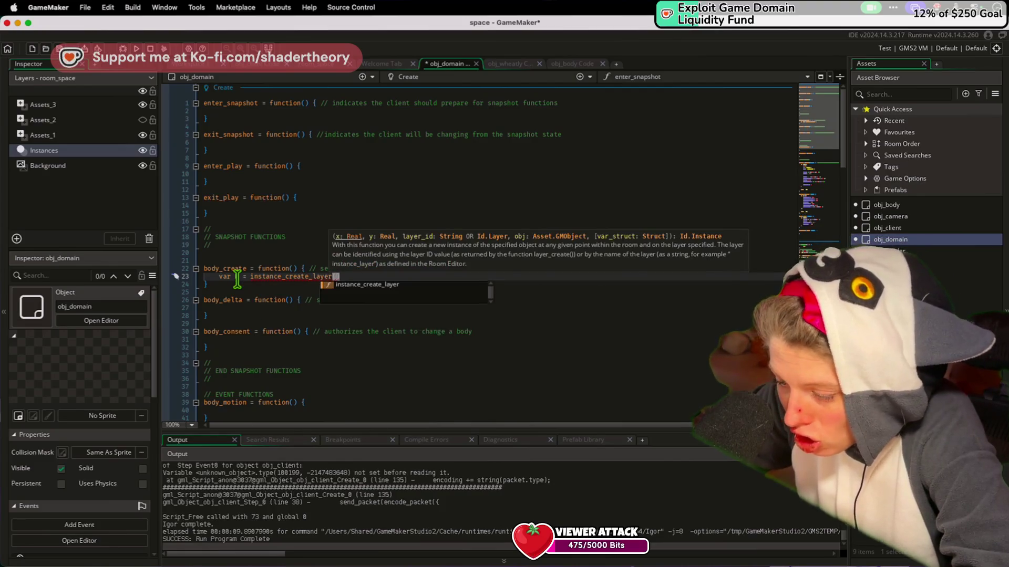
{"action": "type", "text": "x, y"}
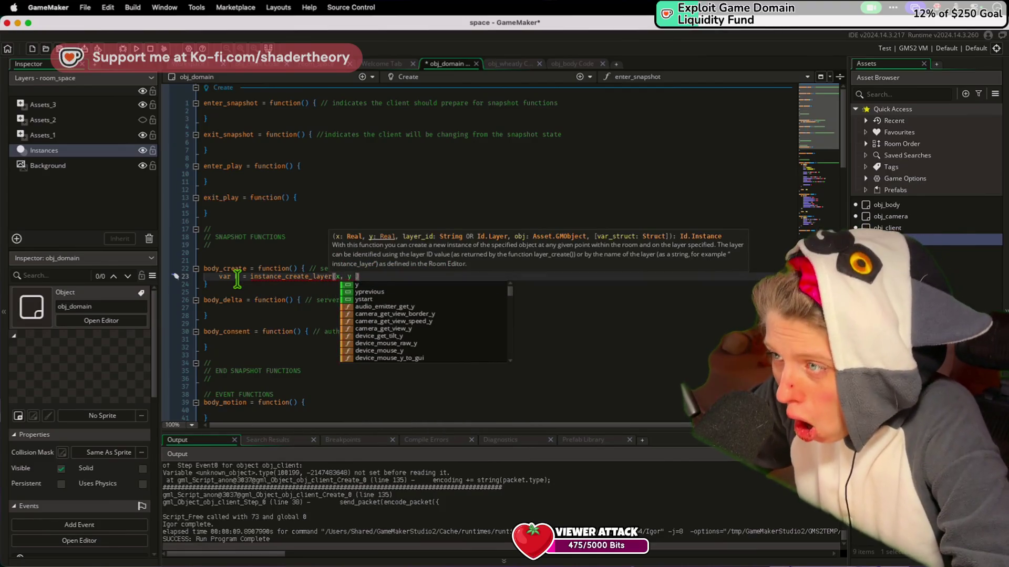
{"action": "key", "text": "BackSpace"}
{"action": "key", "text": "BackSpace"}
{"action": "key", "text": "BackSpace"}
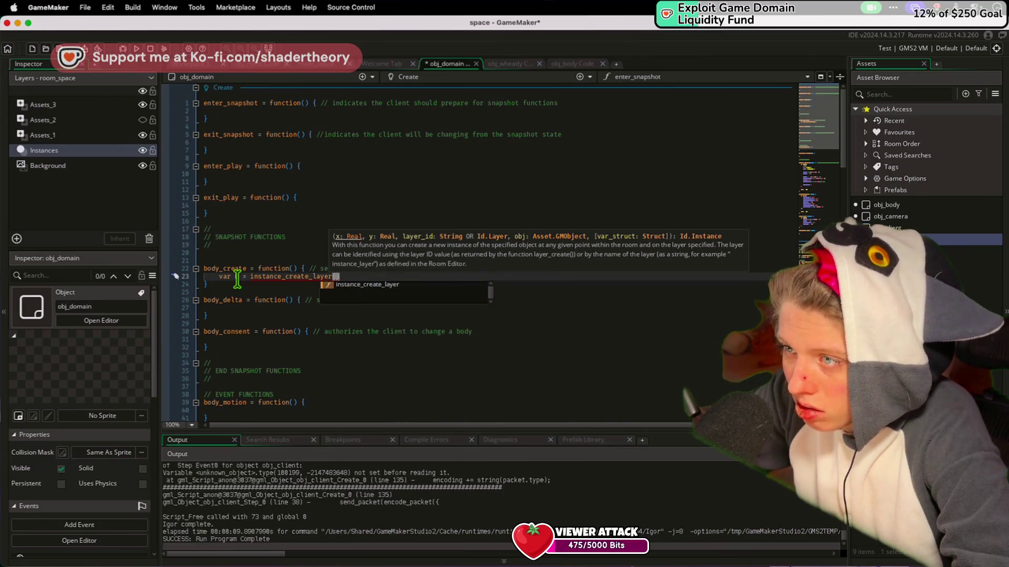
{"action": "left_click", "coordinate": [293, 269]}
{"action": "type", "text": "v,"}
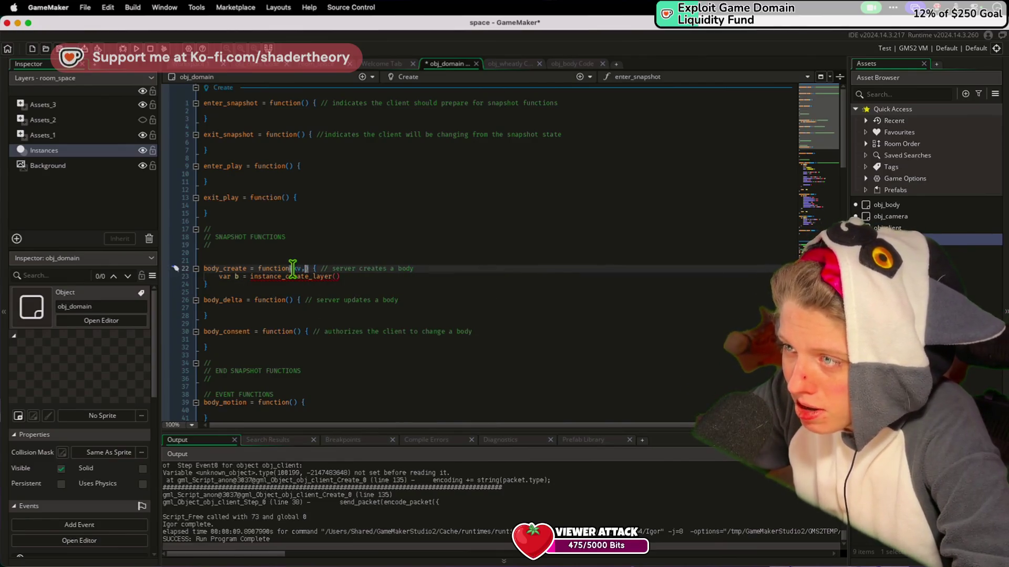
{"action": "key", "text": "BackSpace"}
Pass kv.x, kv.y as the instance_create_layer position arguments
{"action": "left_click", "coordinate": [338, 276]}
{"action": "key", "text": "ctrl+space"}
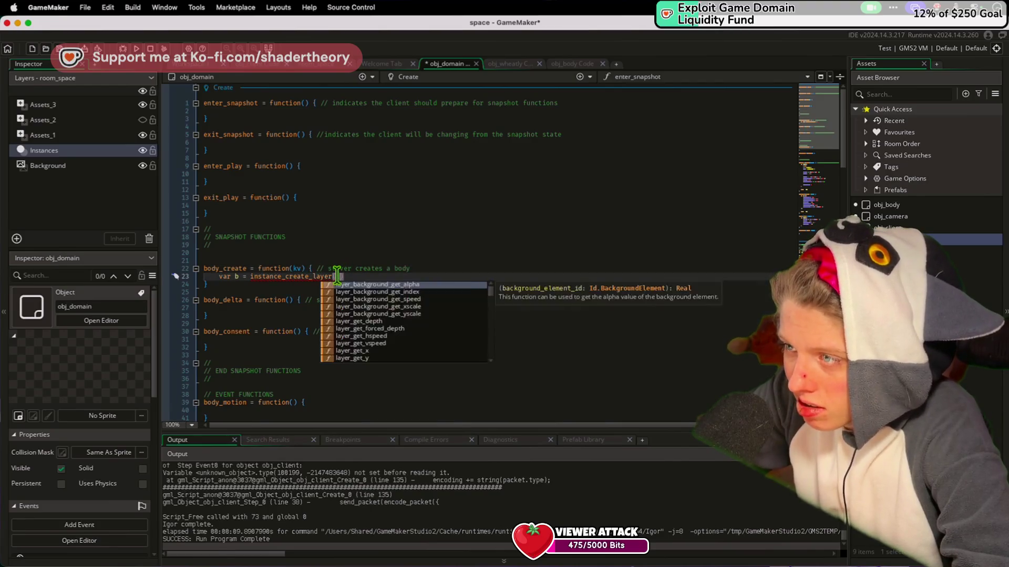
{"action": "type", "text": "kv.x, kv.y"}
{"action": "left_click", "coordinate": [275, 349]}
{"action": "right_click", "coordinate": [274, 351]}
{"action": "left_click", "coordinate": [259, 356]}
Scroll down to the Step event's G constant line and switch to the gravitational constant search in Chrome
{"action": "scroll", "coordinate": [260, 357], "scroll_direction": "down", "scroll_amount": 10}
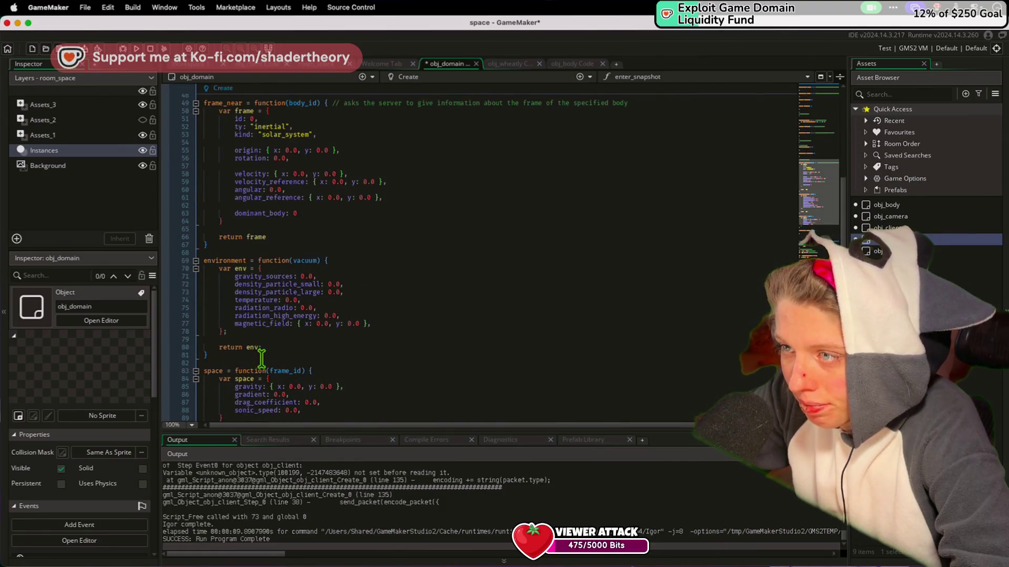
{"action": "scroll", "coordinate": [261, 359], "scroll_direction": "down", "scroll_amount": 5}
{"action": "left_click", "coordinate": [245, 332]}
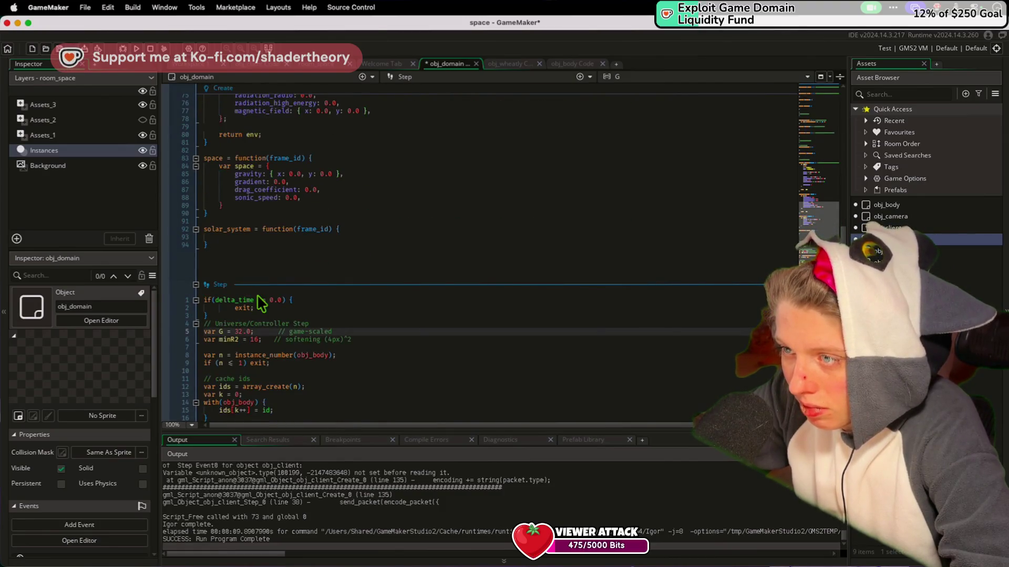
{"action": "scroll", "coordinate": [261, 304], "scroll_direction": "down", "scroll_amount": 3}
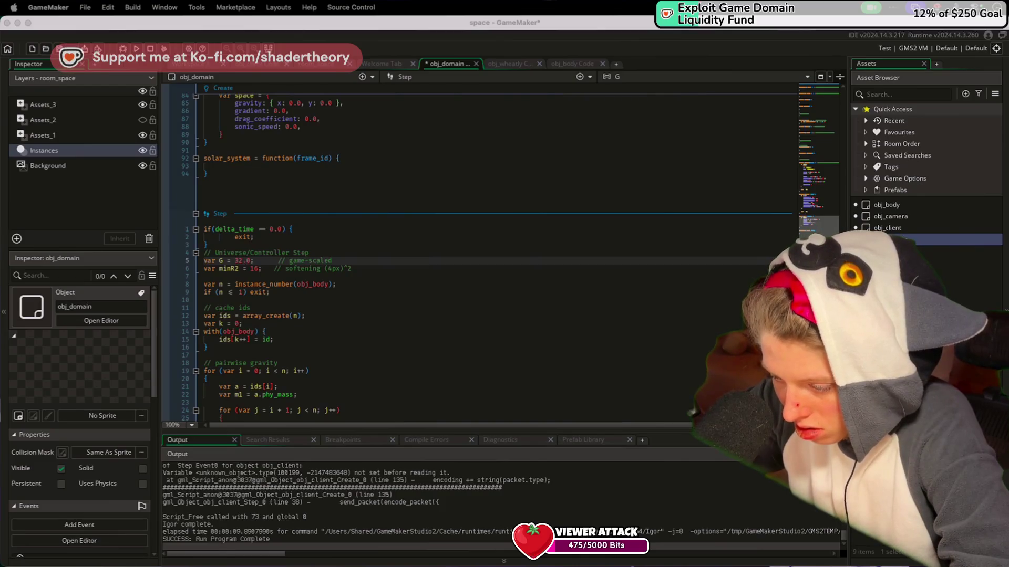
{"action": "key", "text": "super+Tab"}
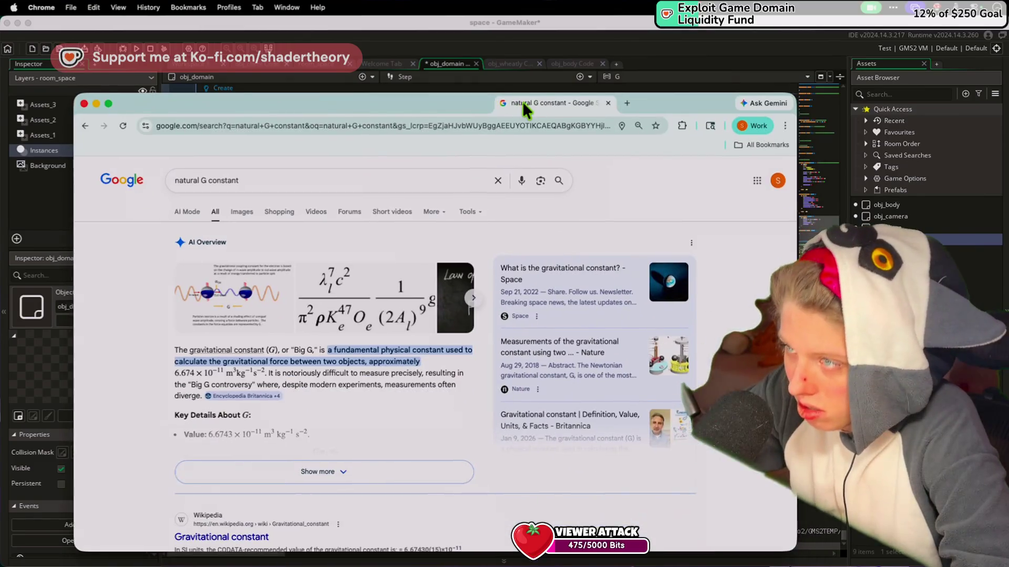
Expand Google's overview of the gravitational constant and search 32 / 6.67 in a new tab
{"action": "scroll", "coordinate": [229, 409], "scroll_direction": "down", "scroll_amount": 1}
{"action": "left_click", "coordinate": [264, 459]}
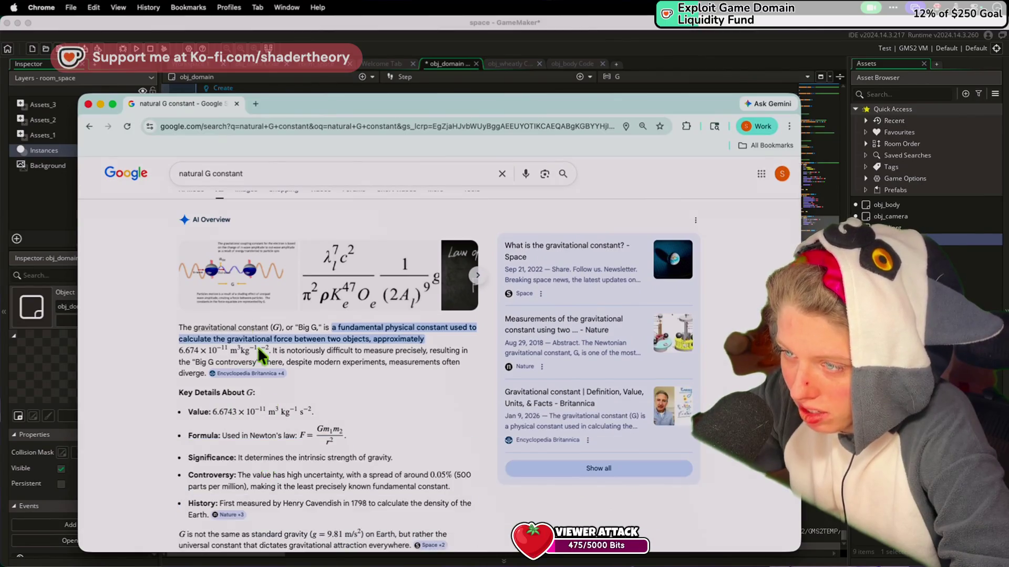
{"action": "left_click", "coordinate": [255, 104]}
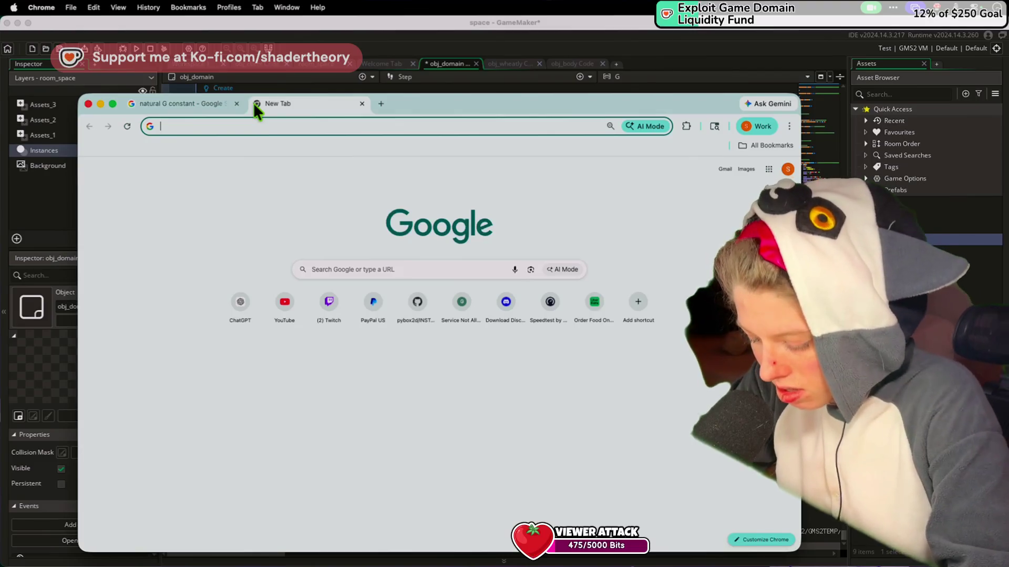
{"action": "type", "text": "6.67"}
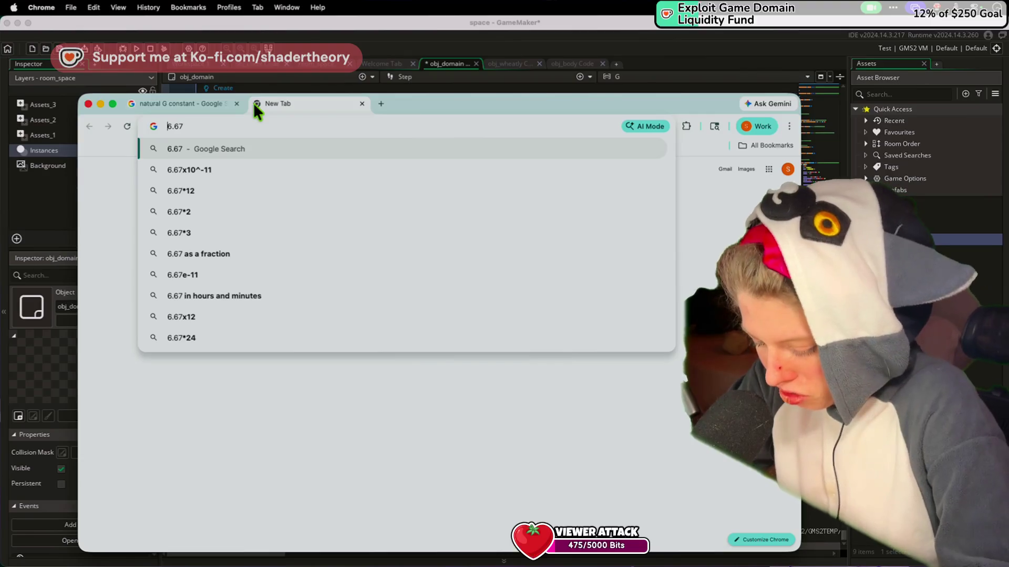
{"action": "key", "text": "super+Left"}
{"action": "type", "text": "30"}
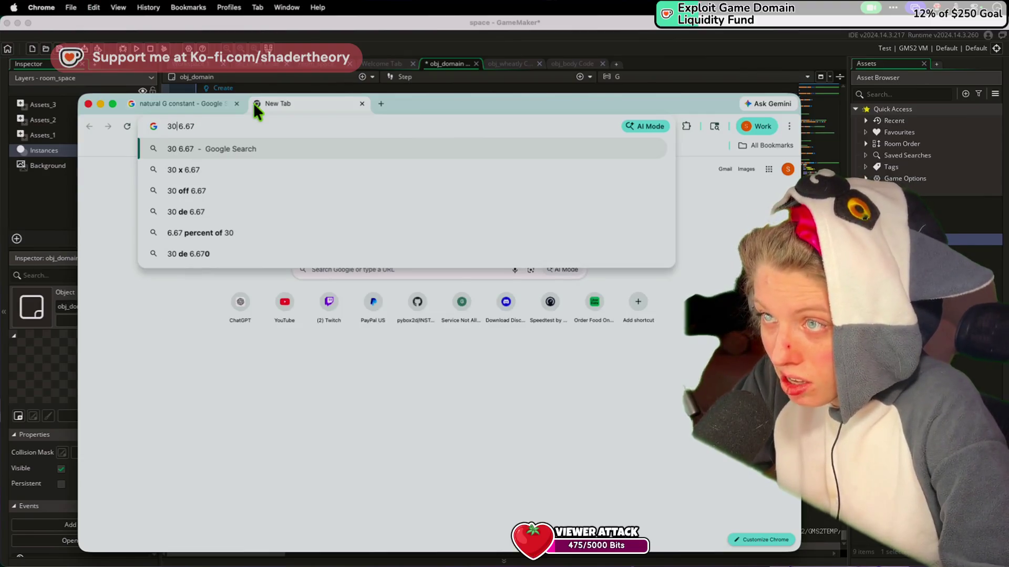
{"action": "key", "text": "BackSpace"}
{"action": "key", "text": "BackSpace"}
{"action": "type", "text": "2 /"}
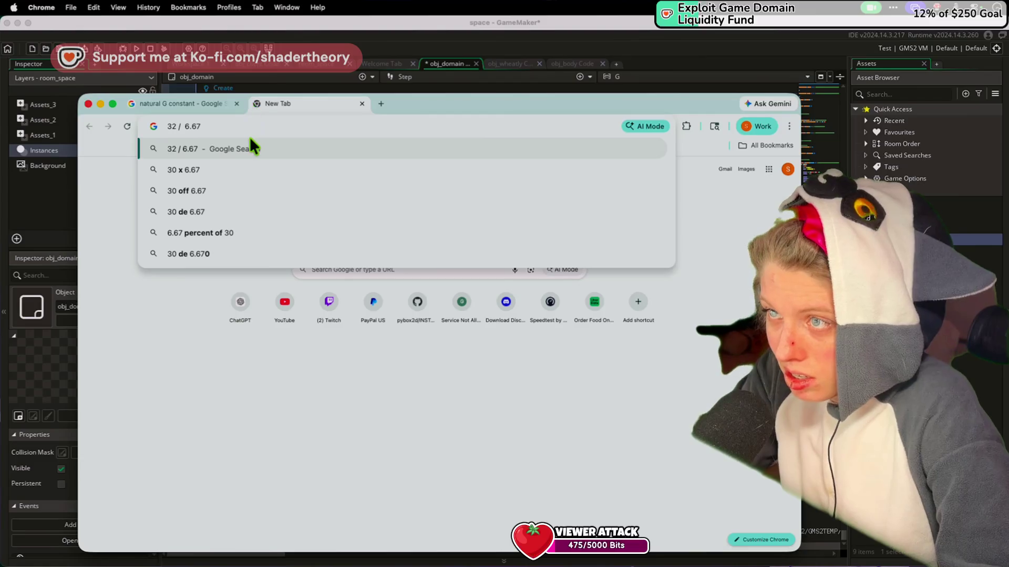
{"action": "key", "text": "Return"}
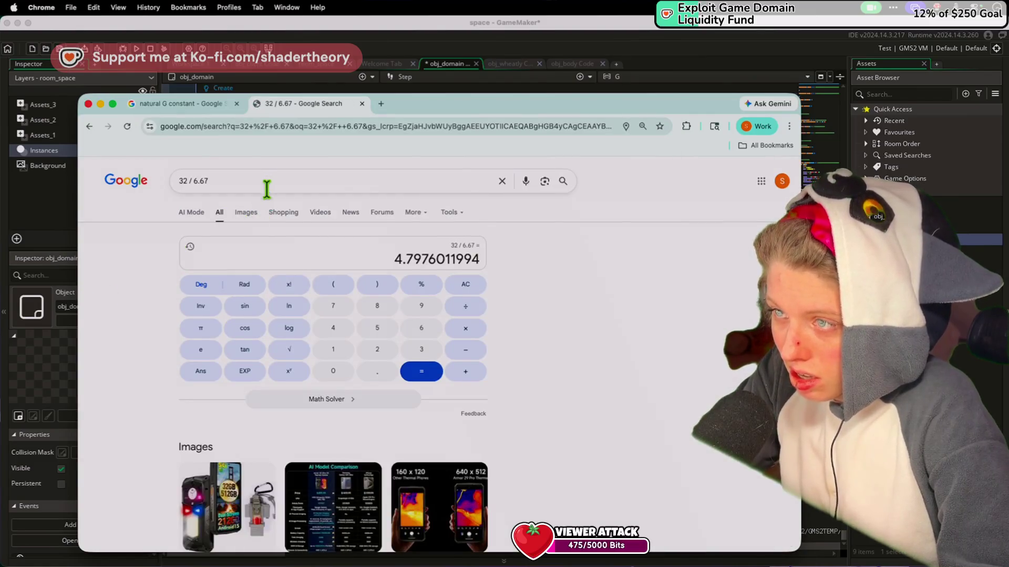
{"action": "left_click", "coordinate": [267, 184]}
{"action": "type", "text": "0 - 1"}
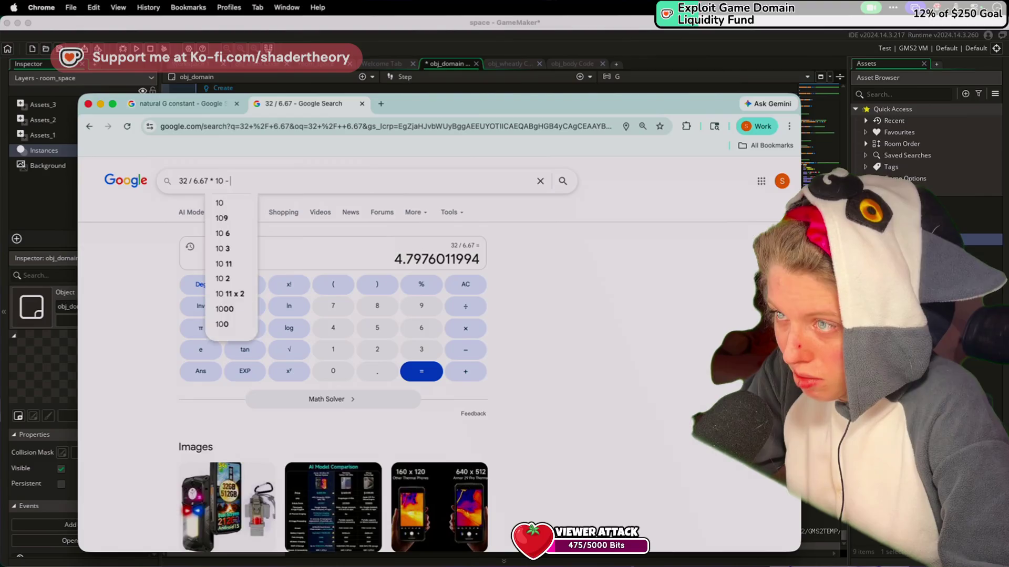
{"action": "key", "text": "BackSpace"}
{"action": "key", "text": "BackSpace"}
{"action": "key", "text": "BackSpace"}
{"action": "type", "text": "^-"}
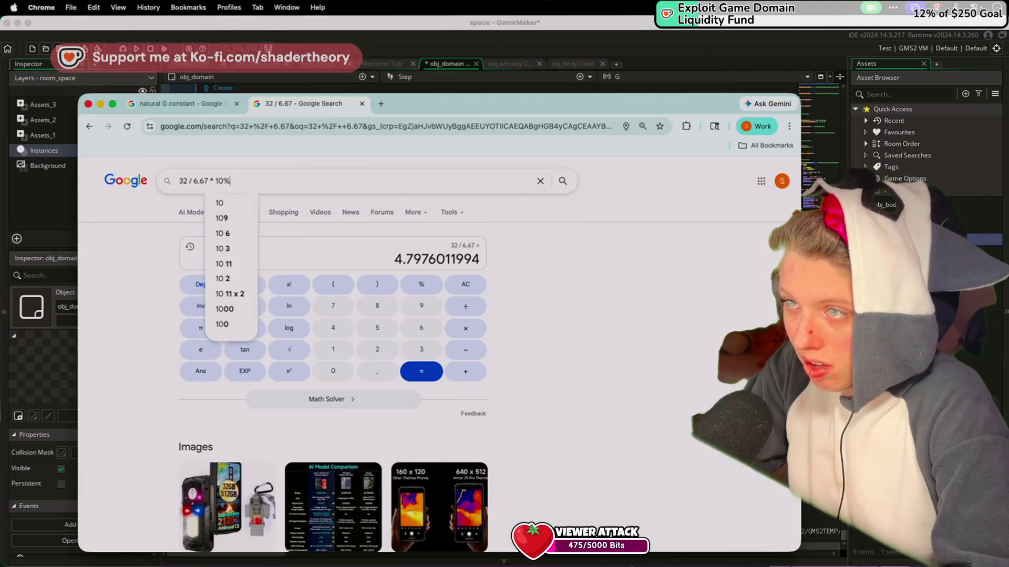
{"action": "type", "text": "11)"}
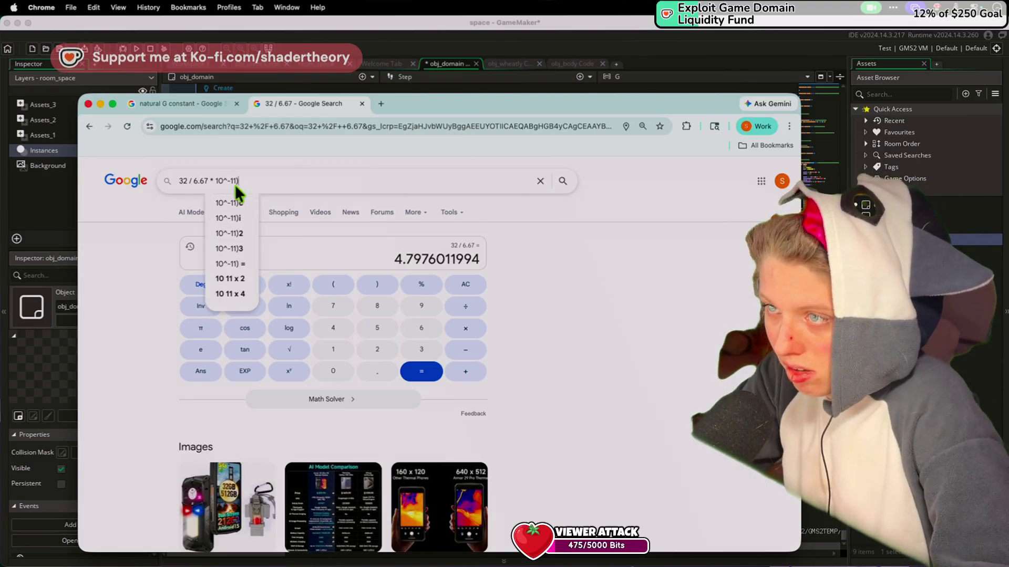
{"action": "left_click", "coordinate": [191, 178]}
{"action": "type", "text": "("}
{"action": "key", "text": "Return"}
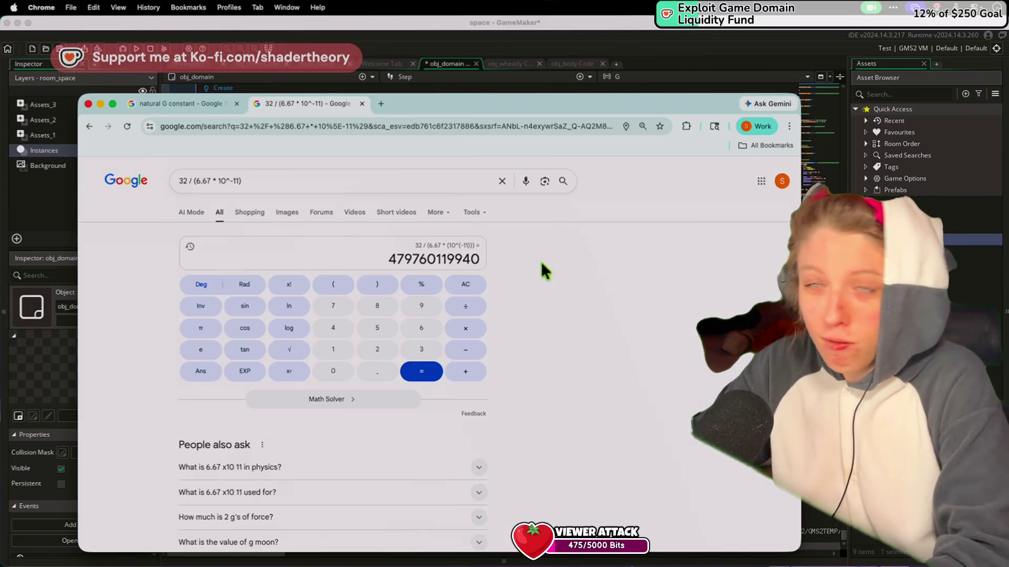
{"action": "left_click", "coordinate": [478, 47]}
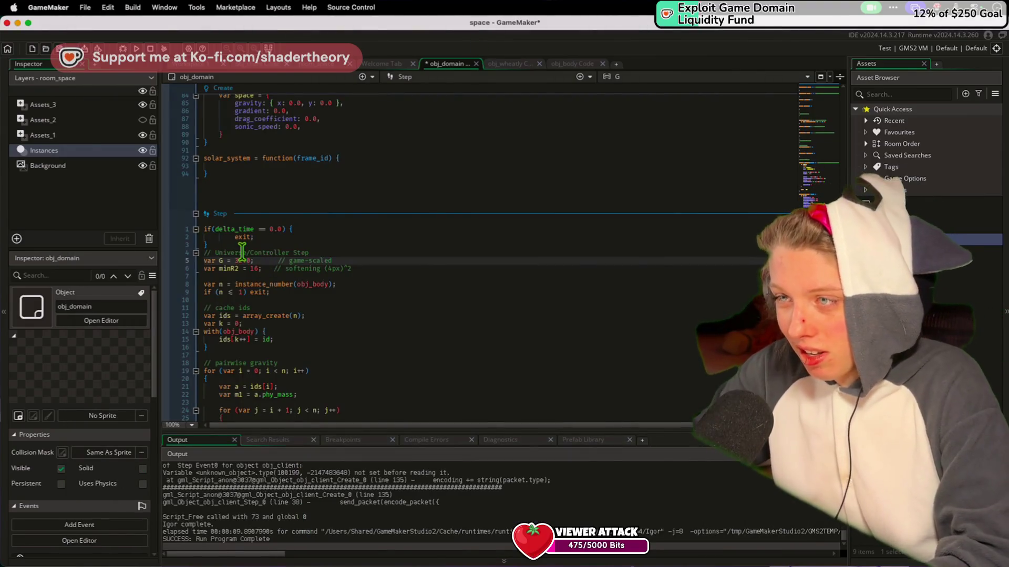
Change the Step event's minR2 value from 16 to 1 and save
{"action": "key", "text": "super+s"}
{"action": "left_click", "coordinate": [266, 245]}
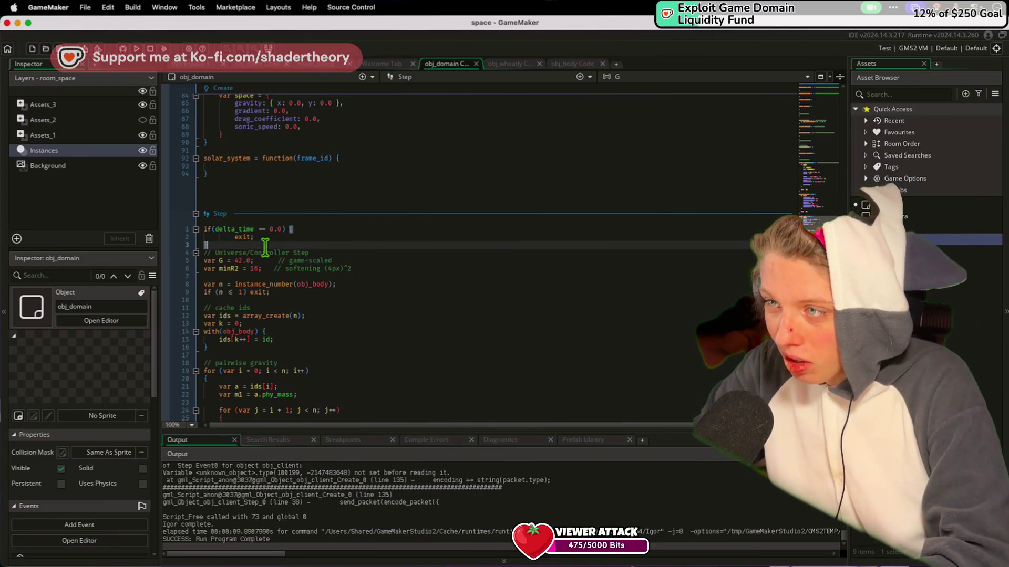
{"action": "scroll", "coordinate": [335, 376], "scroll_direction": "up", "scroll_amount": 5}
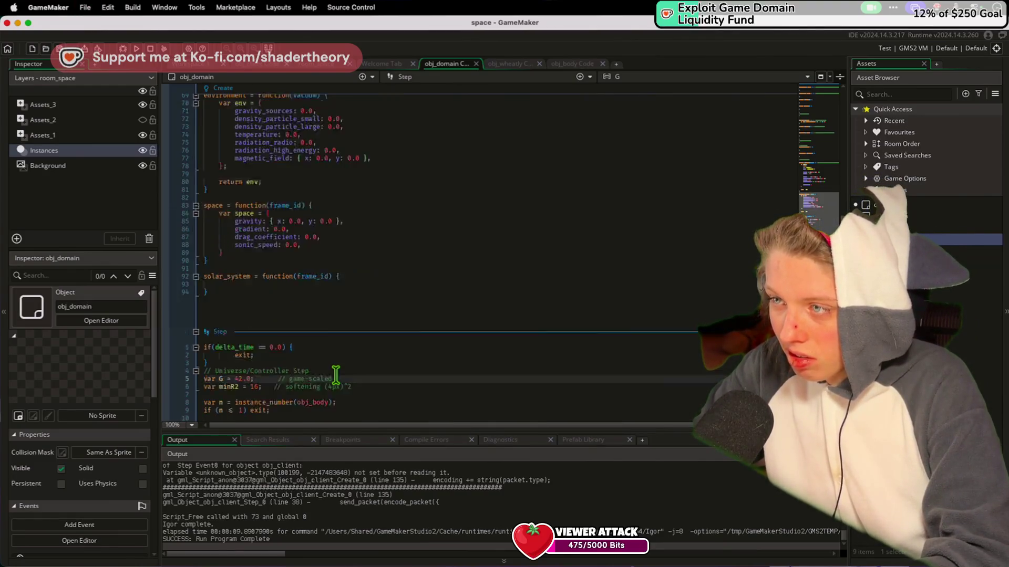
{"action": "left_click", "coordinate": [253, 393]}
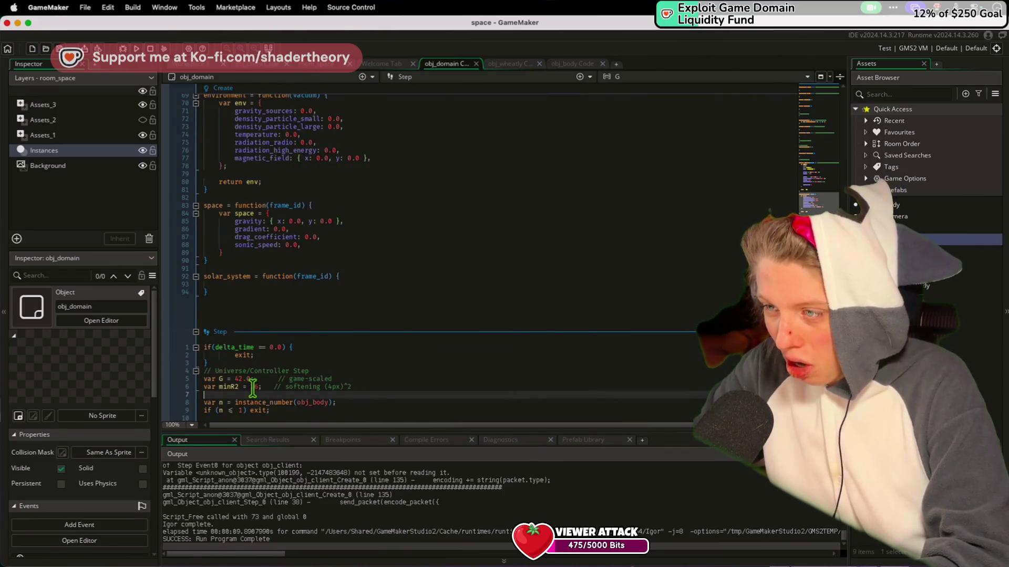
{"action": "left_click_drag", "start_coordinate": [260, 386], "coordinate": [245, 386]}
{"action": "left_click", "coordinate": [256, 387]}
{"action": "key", "text": "BackSpace"}
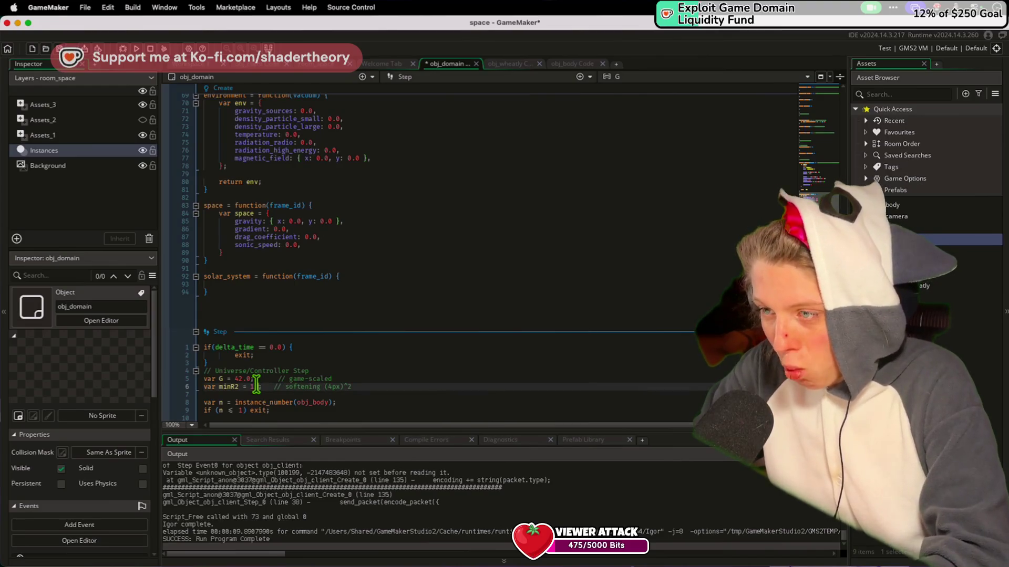
{"action": "key", "text": "super+s"}
Undo a stray 'z' typed into instance_number and return to the exit check on line 9
{"action": "scroll", "coordinate": [265, 378], "scroll_direction": "down", "scroll_amount": 1}
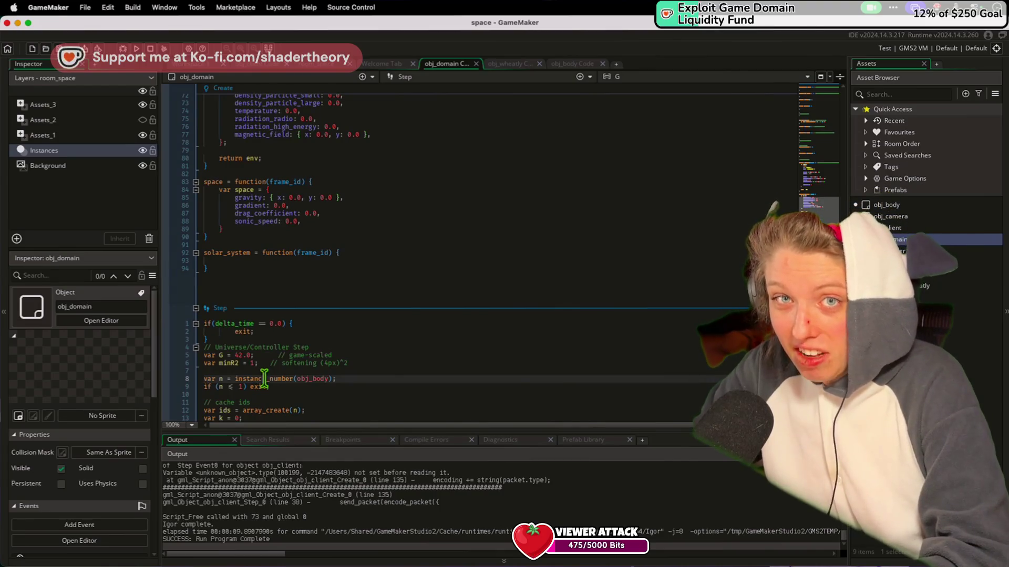
{"action": "type", "text": "z"}
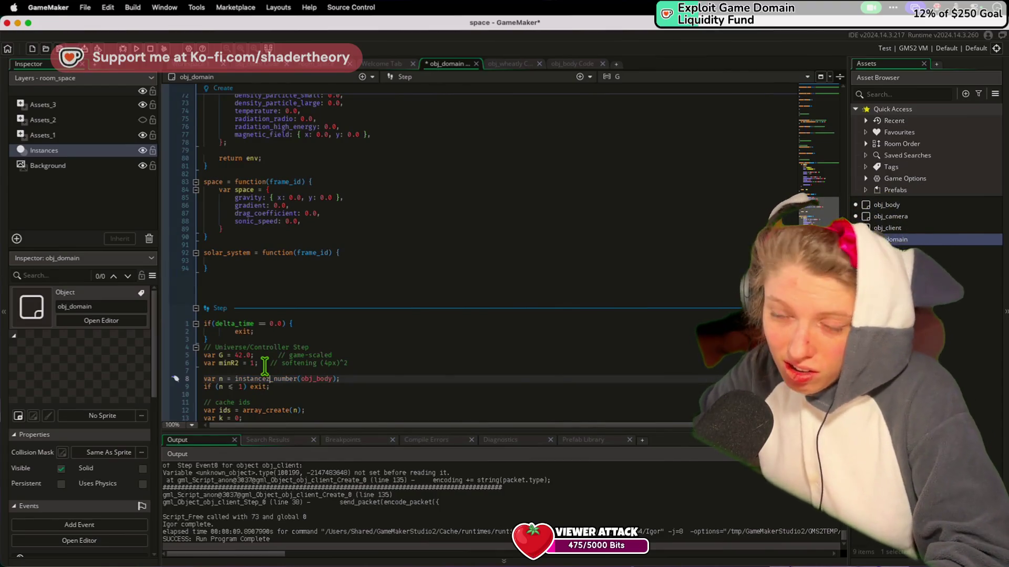
{"action": "left_click", "coordinate": [268, 363]}
{"action": "key", "text": "super+z"}
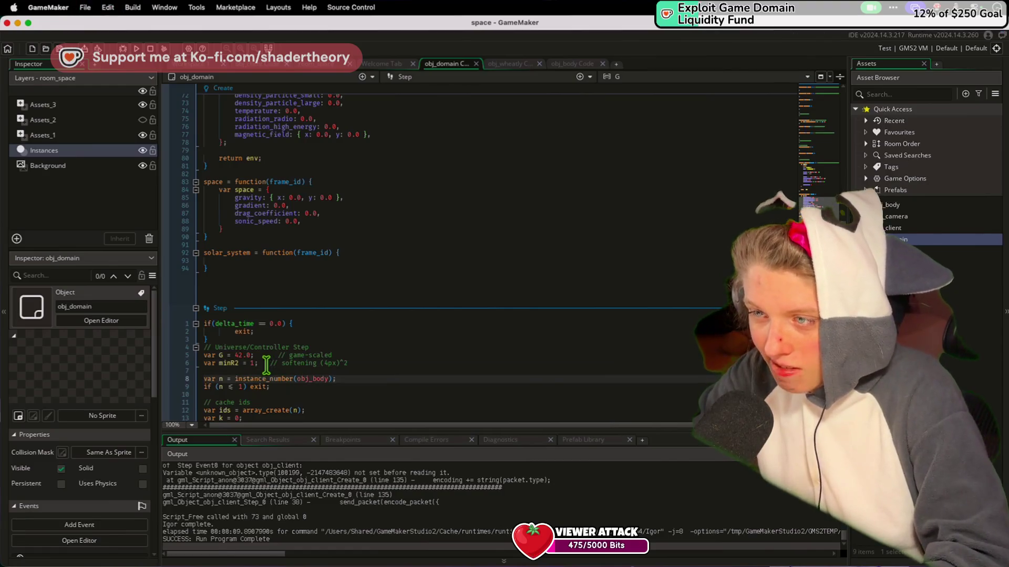
{"action": "left_click", "coordinate": [256, 363]}
{"action": "scroll", "coordinate": [308, 364], "scroll_direction": "down", "scroll_amount": 1}
{"action": "left_click", "coordinate": [308, 364]}
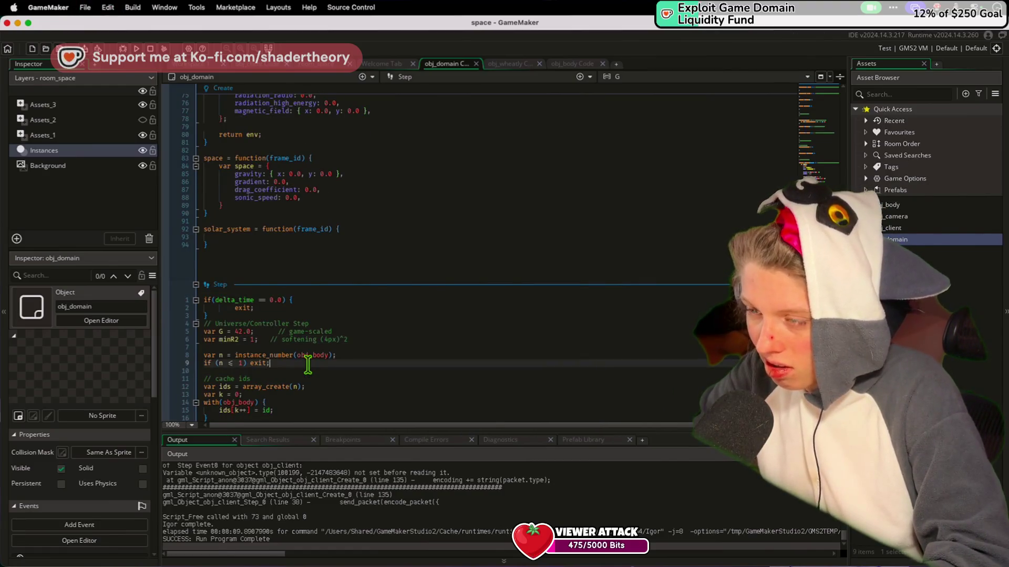
Start a third argument, "Instances, after kv.y in the instance_create_layer call on line 23
{"action": "scroll", "coordinate": [308, 364], "scroll_direction": "down", "scroll_amount": 3}
{"action": "scroll", "coordinate": [308, 364], "scroll_direction": "down", "scroll_amount": 5}
{"action": "scroll", "coordinate": [309, 368], "scroll_direction": "up", "scroll_amount": 10}
{"action": "scroll", "coordinate": [309, 366], "scroll_direction": "up", "scroll_amount": 10}
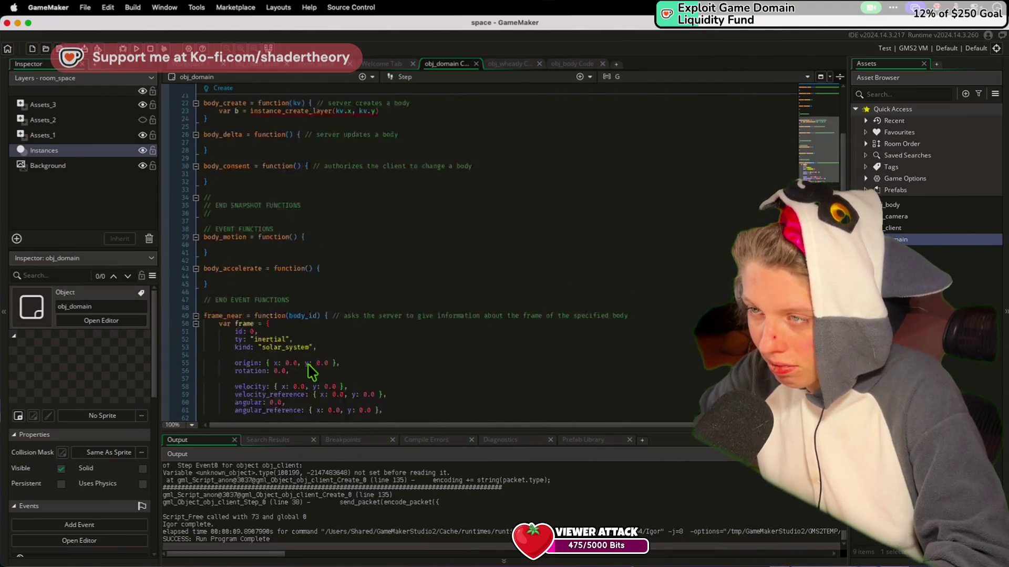
{"action": "scroll", "coordinate": [307, 364], "scroll_direction": "down", "scroll_amount": 4}
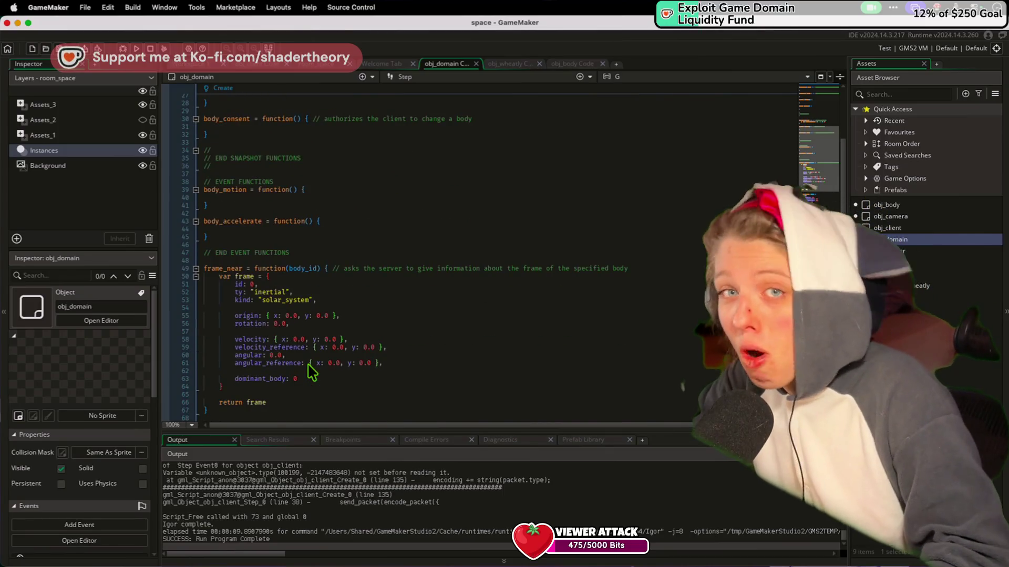
{"action": "scroll", "coordinate": [307, 368], "scroll_direction": "down", "scroll_amount": 1}
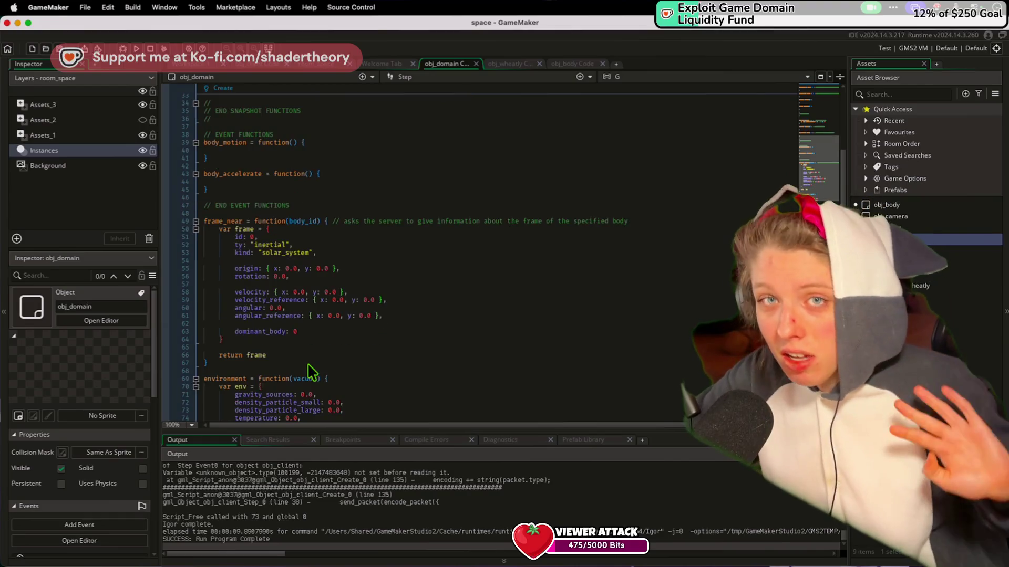
{"action": "scroll", "coordinate": [312, 373], "scroll_direction": "up", "scroll_amount": 10}
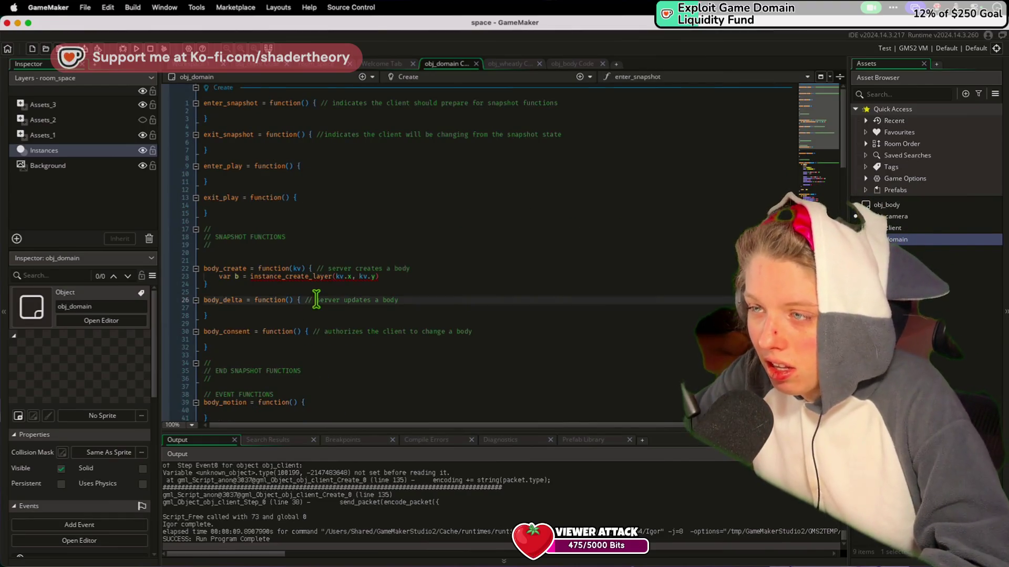
{"action": "mouse_move", "coordinate": [317, 273]}
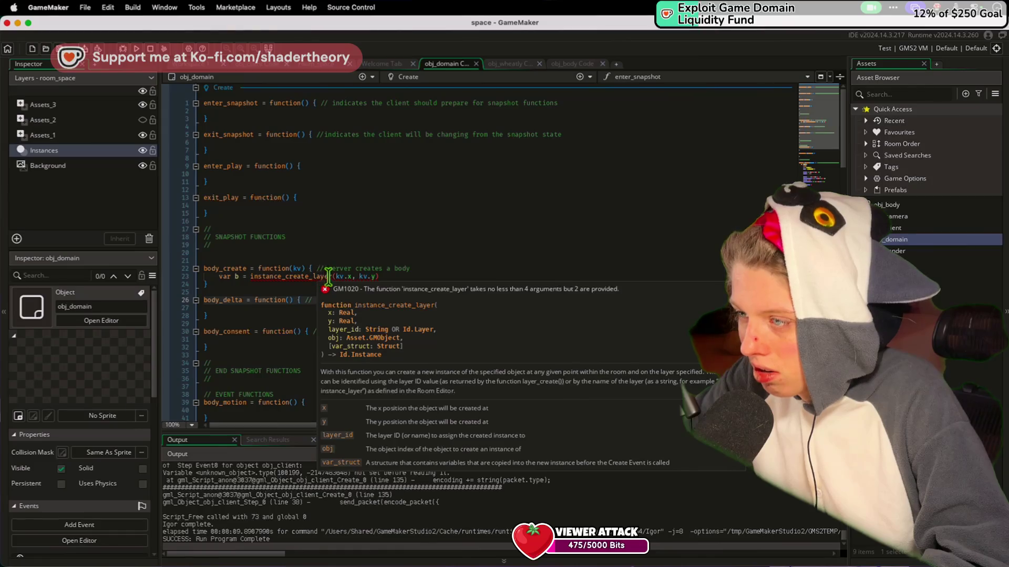
{"action": "left_click", "coordinate": [375, 275]}
{"action": "type", "text": ", "}
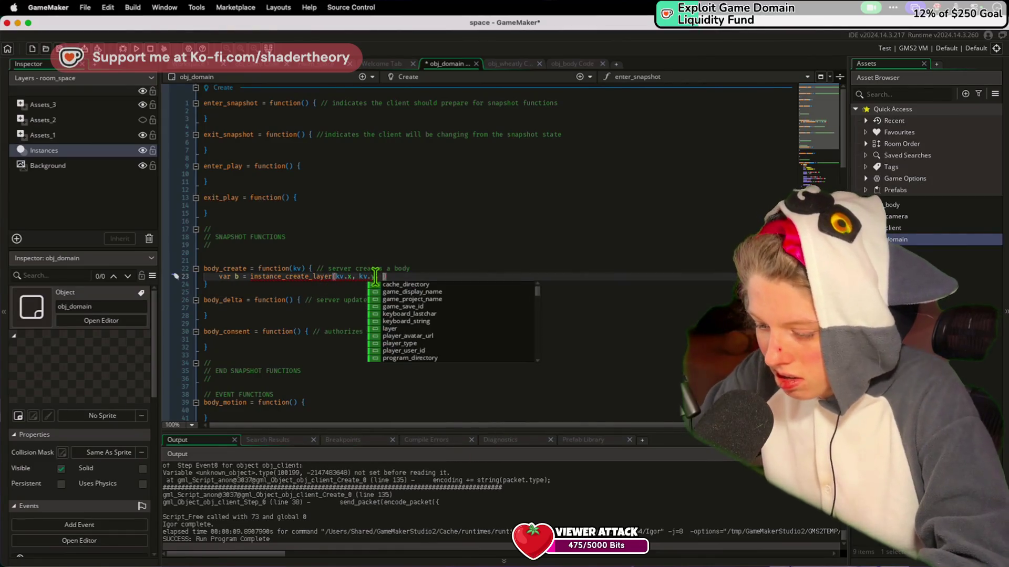
{"action": "type", "text": "\"Instances"}
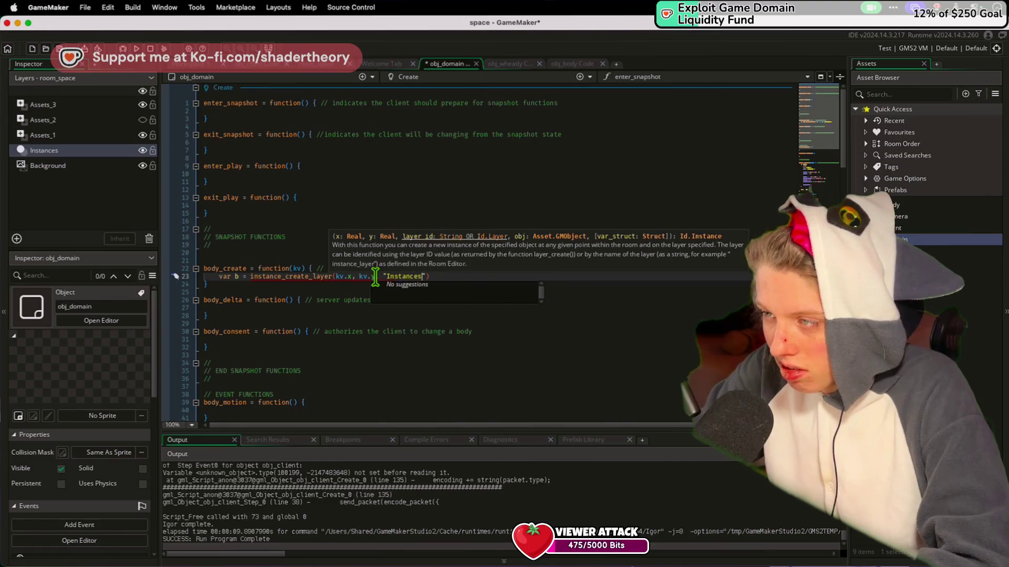
Delete both obj_body instances from room_space
{"action": "right_click", "coordinate": [90, 153]}
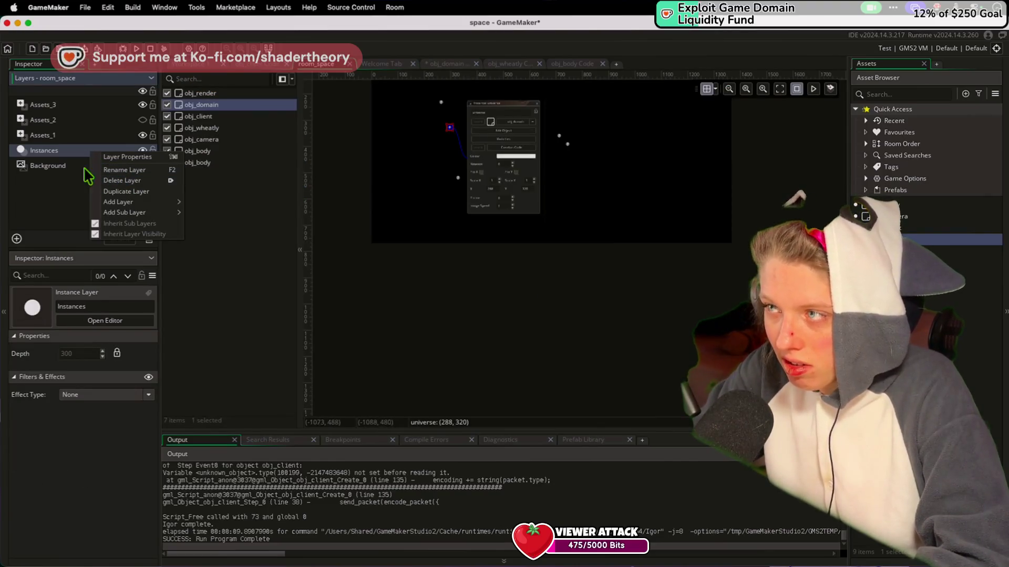
{"action": "left_click", "coordinate": [44, 149]}
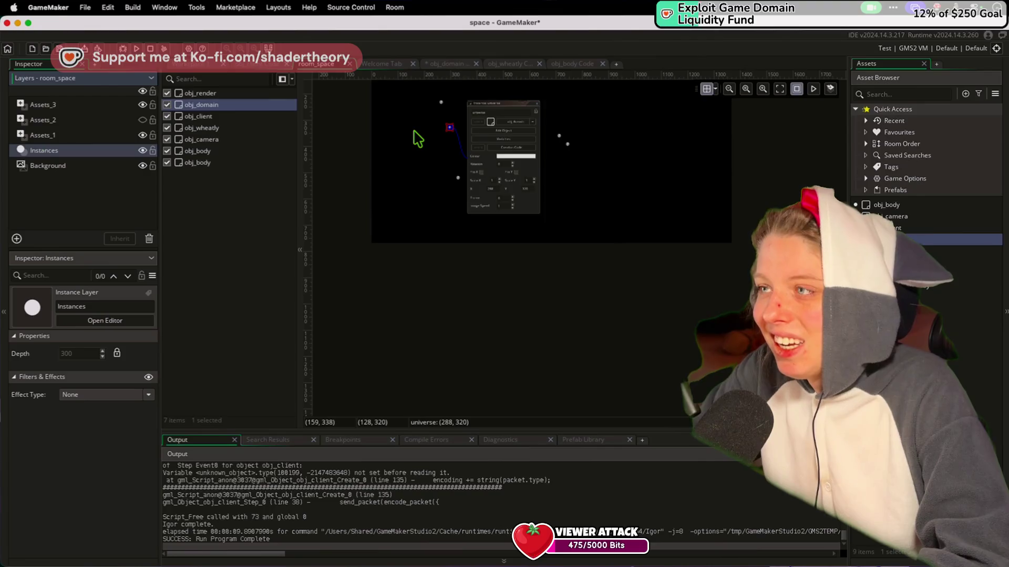
{"action": "scroll", "coordinate": [415, 137], "scroll_direction": "up", "scroll_amount": 3}
{"action": "left_click", "coordinate": [213, 160]}
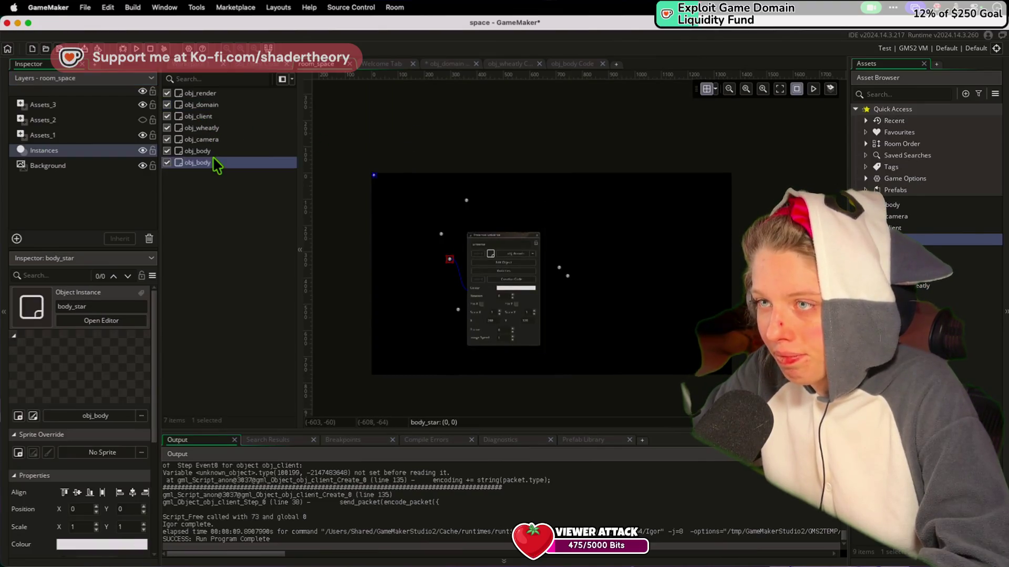
{"action": "left_click", "coordinate": [206, 151], "text": "shift"}
{"action": "right_click", "coordinate": [210, 162]}
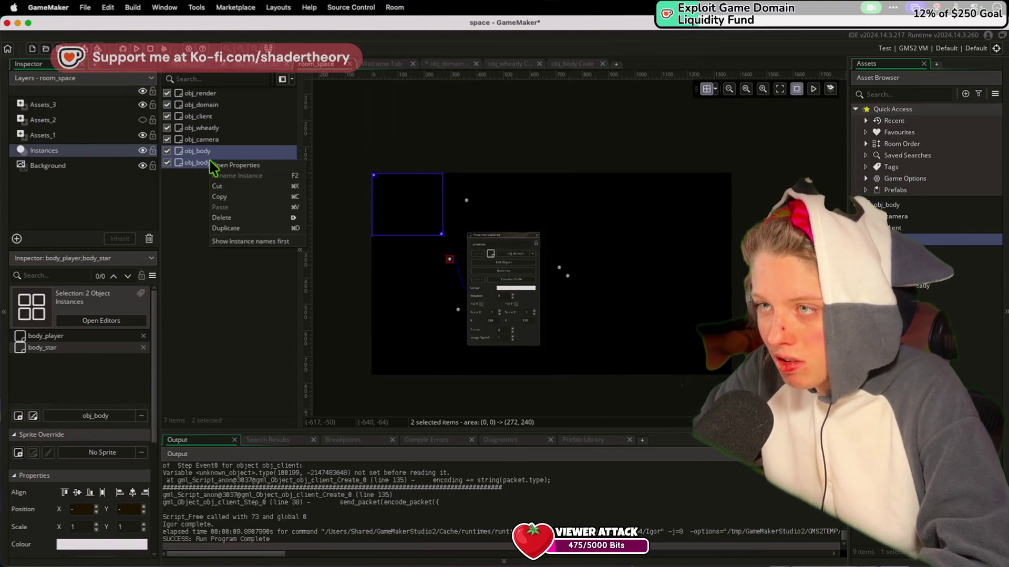
{"action": "left_click", "coordinate": [220, 217]}
Add an instance layer named bodies, and rename Instances to common, moving it to the top
{"action": "left_click", "coordinate": [74, 198]}
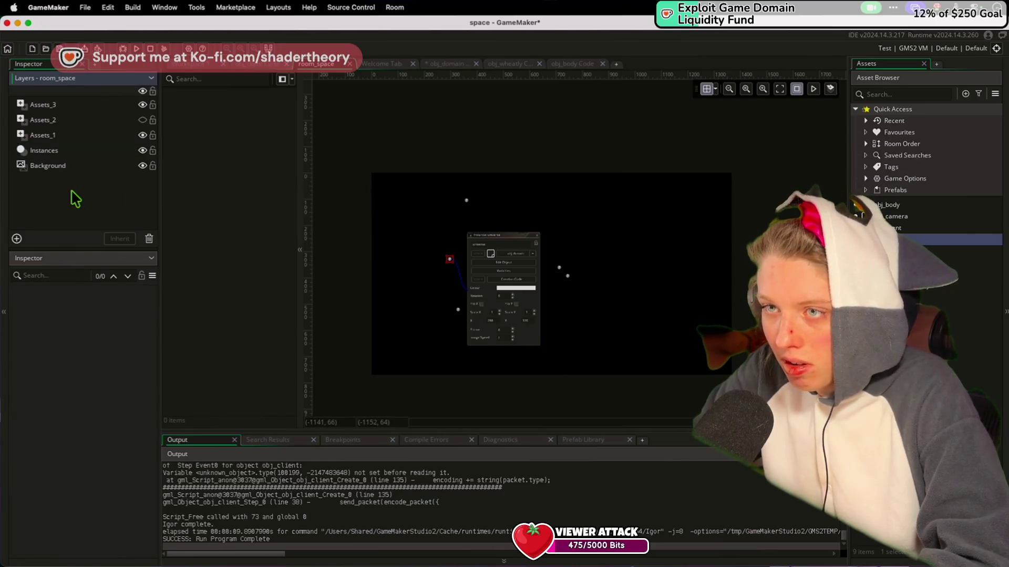
{"action": "right_click", "coordinate": [73, 192]}
{"action": "left_click", "coordinate": [103, 206]}
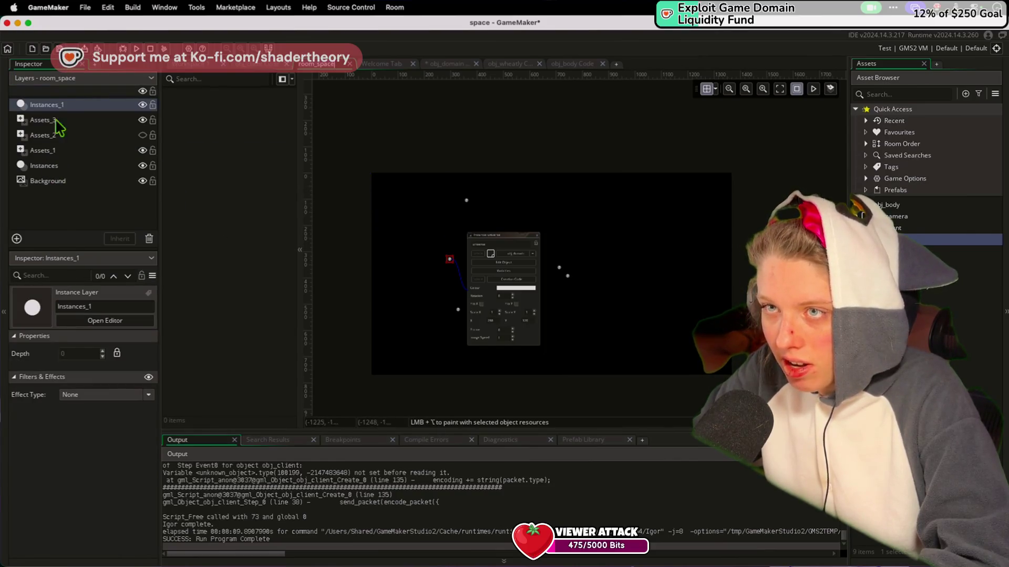
{"action": "double_click", "coordinate": [94, 307]}
{"action": "type", "text": "bodies"}
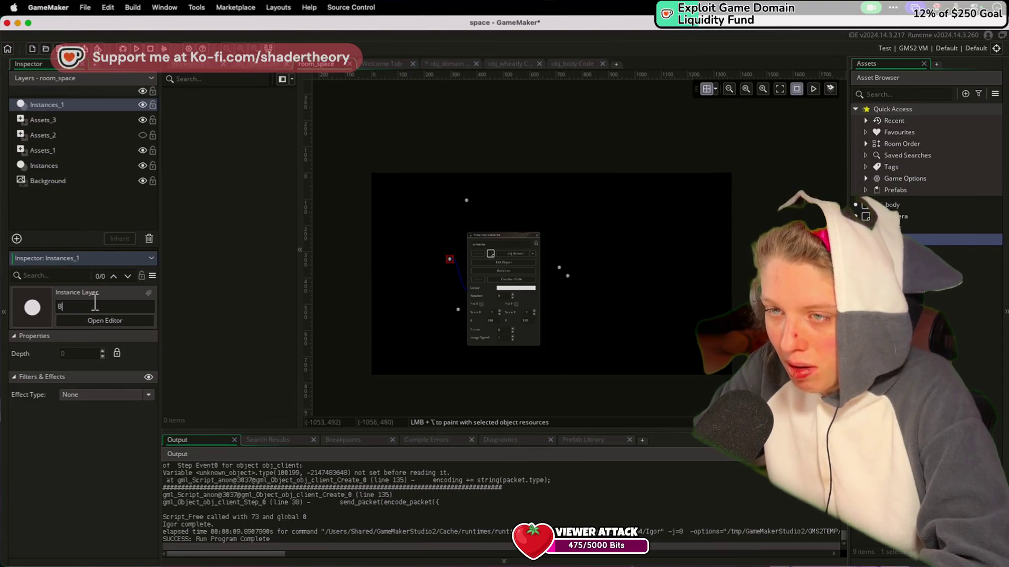
{"action": "left_click", "coordinate": [53, 165]}
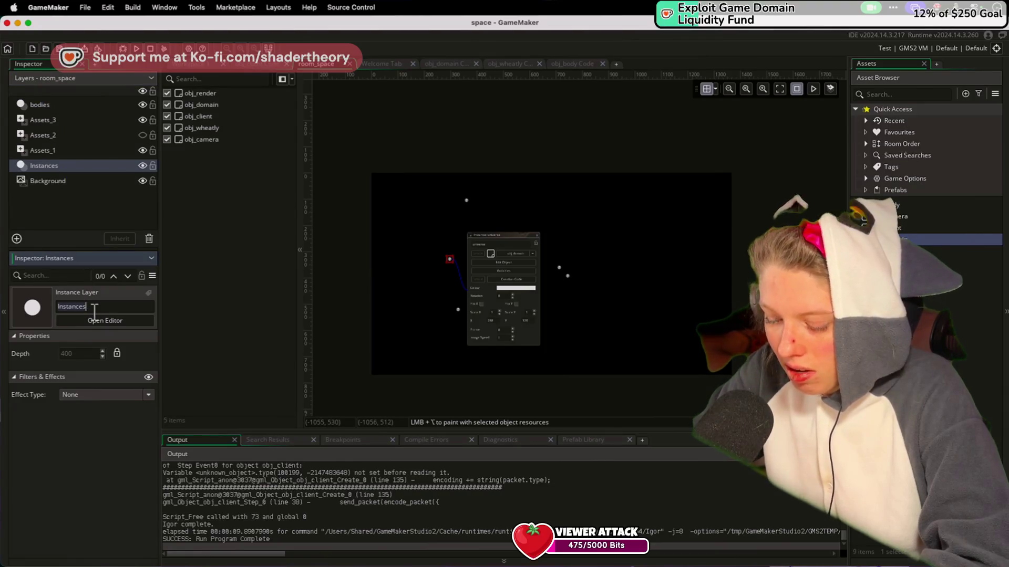
{"action": "type", "text": "common"}
{"action": "key", "text": "Return"}
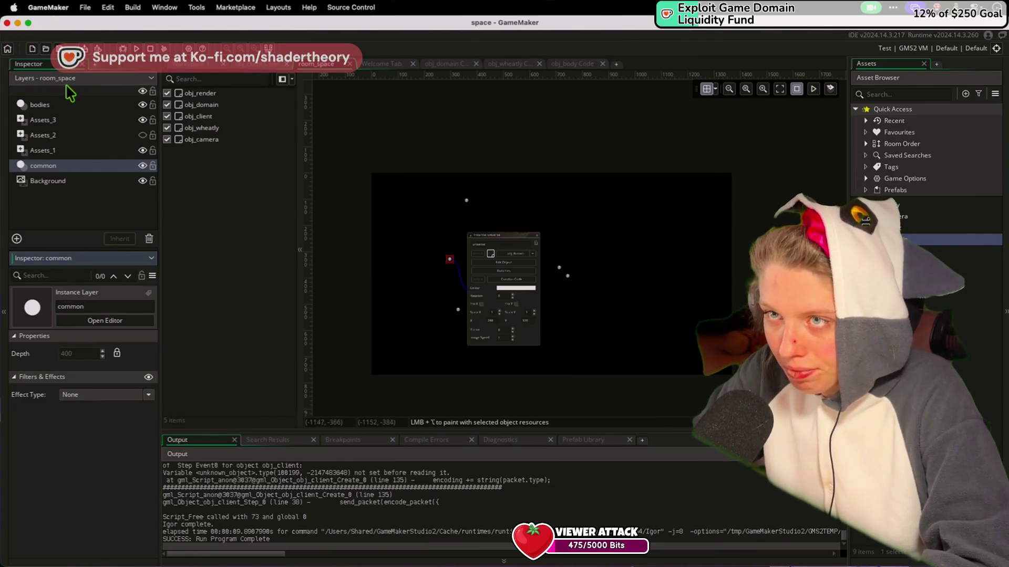
{"action": "left_click_drag", "start_coordinate": [45, 168], "coordinate": [44, 101]}
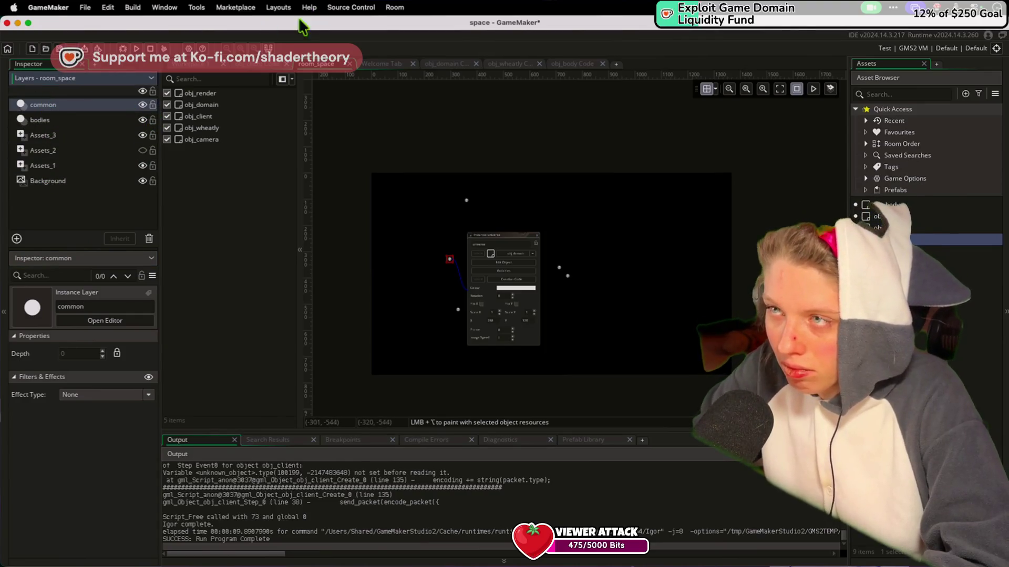
Change the instance_create_layer layer argument to "bodies" with obj_body as the object
{"action": "left_click", "coordinate": [194, 63]}
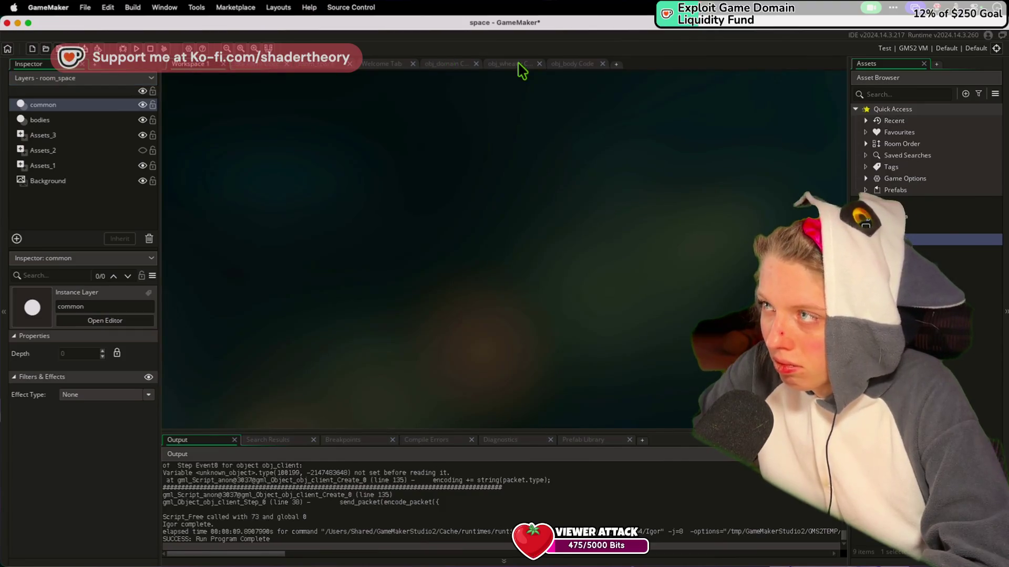
{"action": "left_click", "coordinate": [574, 64]}
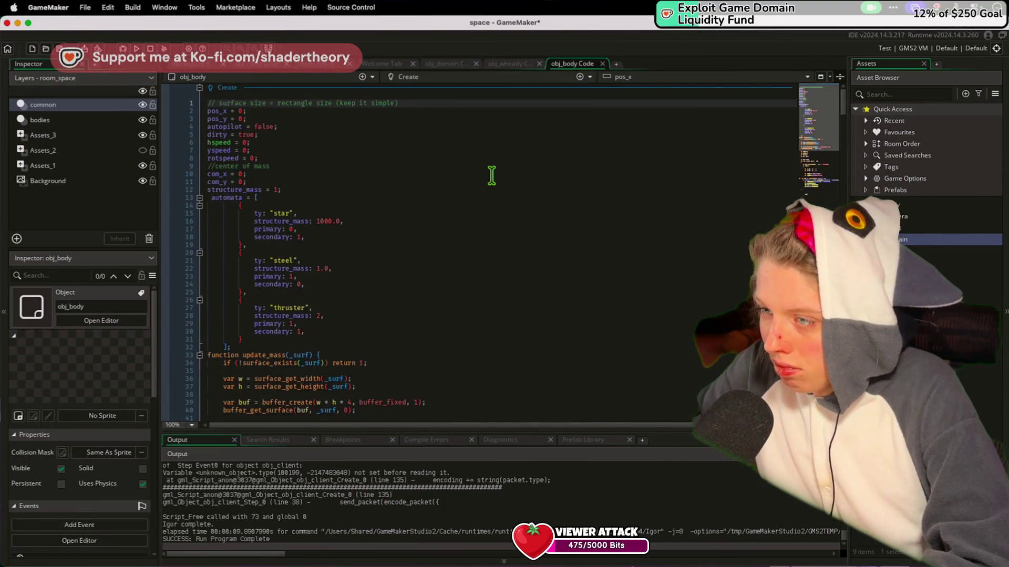
{"action": "left_click", "coordinate": [435, 63]}
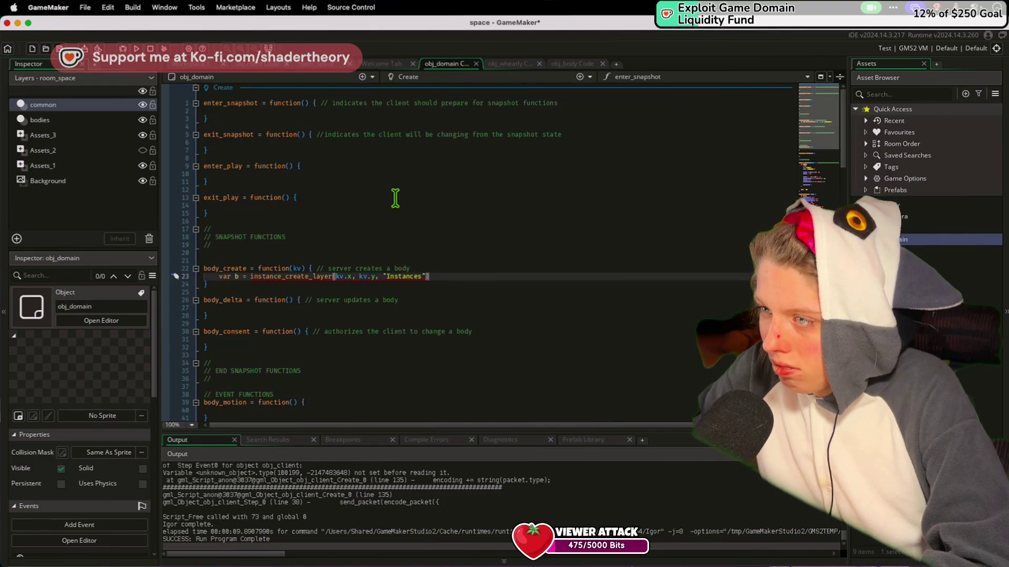
{"action": "double_click", "coordinate": [406, 276]}
{"action": "type", "text": "bodies\""}
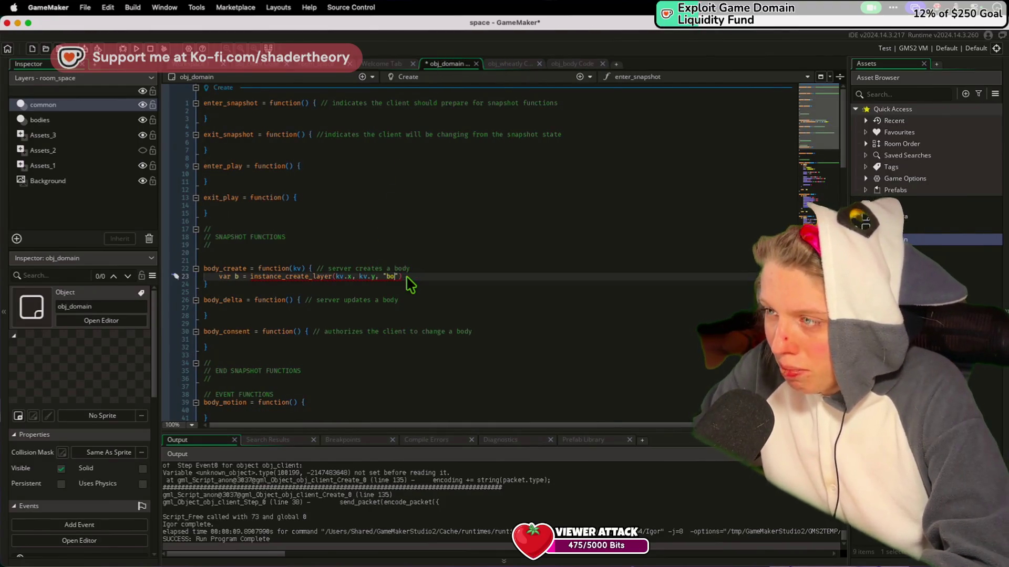
{"action": "type", "text": ", "}
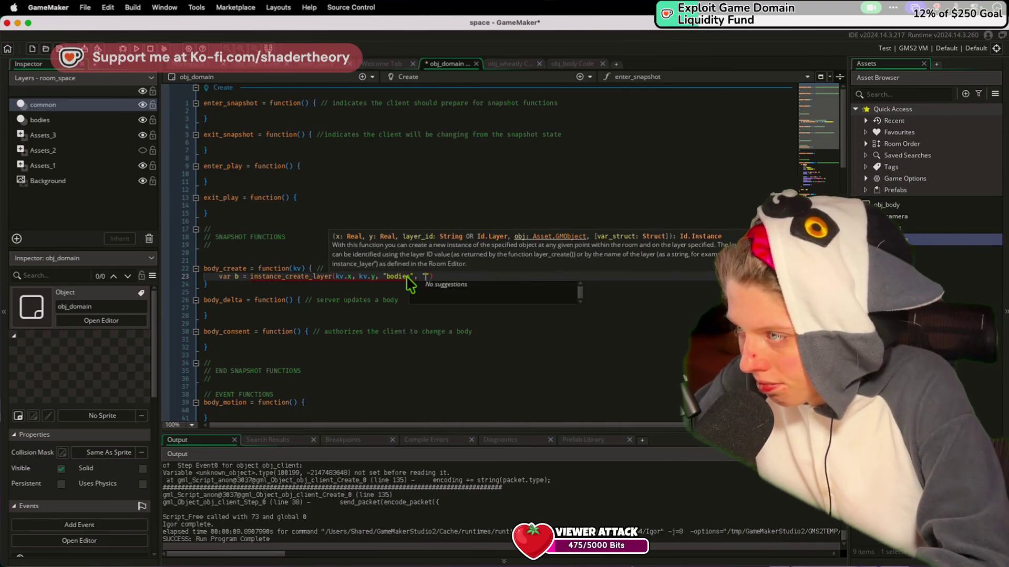
{"action": "type", "text": "ob"}
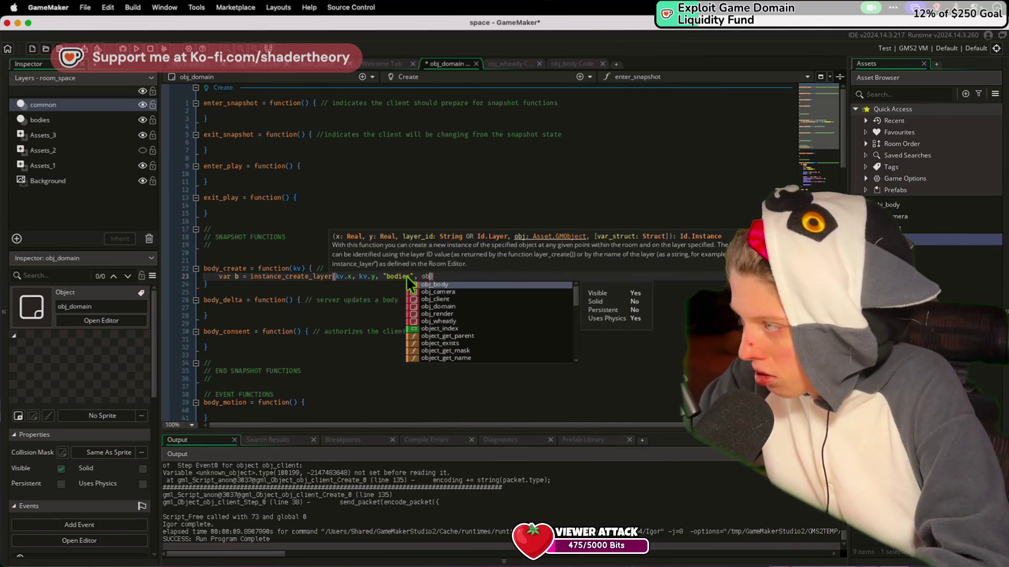
{"action": "type", "text": "j_body);"}
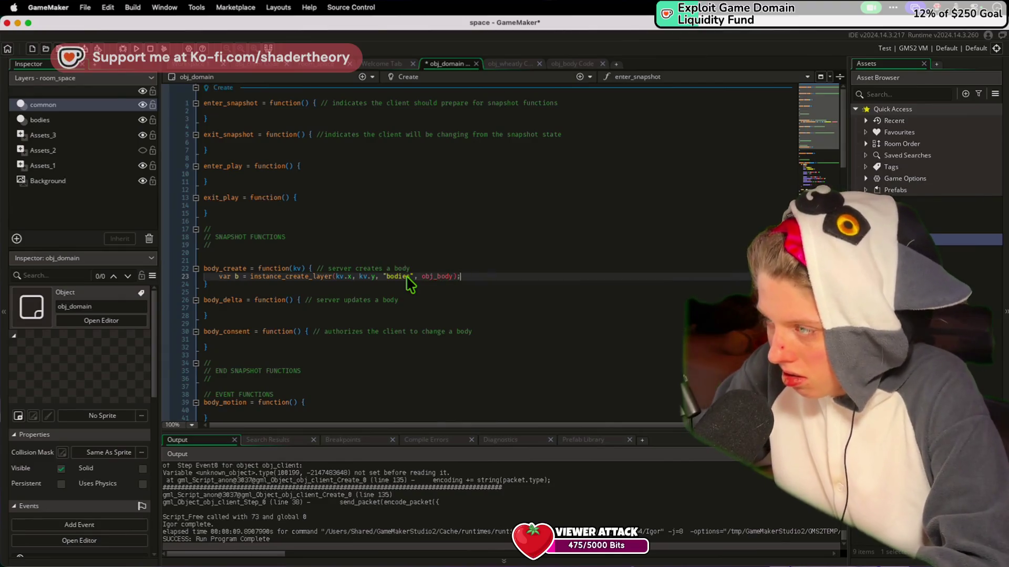
Add b.update_mass(kv.mass); and a b.phy_position_x = kv.x assignment
{"action": "key", "text": "Return"}
{"action": "type", "text": "b."}
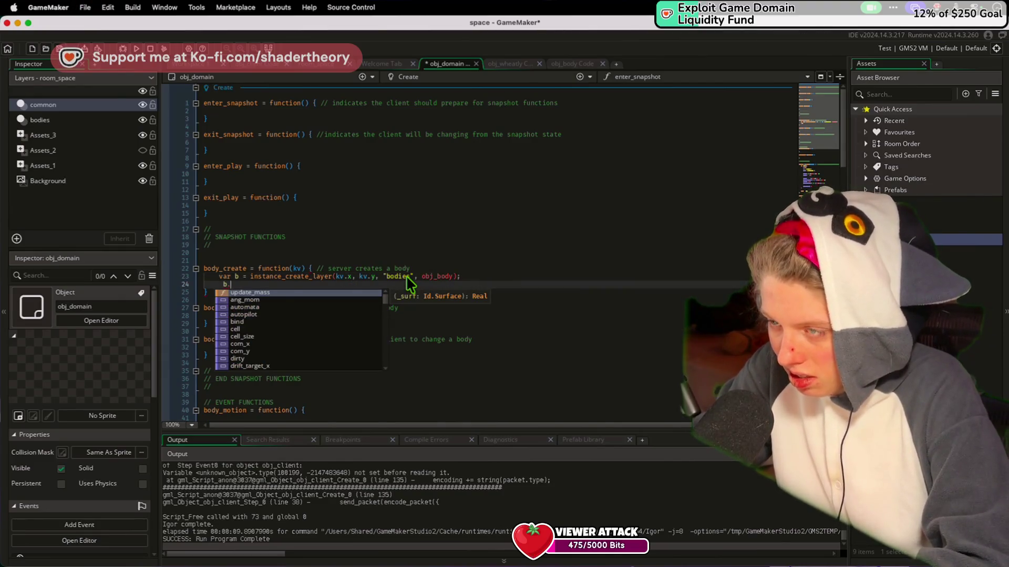
{"action": "type", "text": "update_mass(k"}
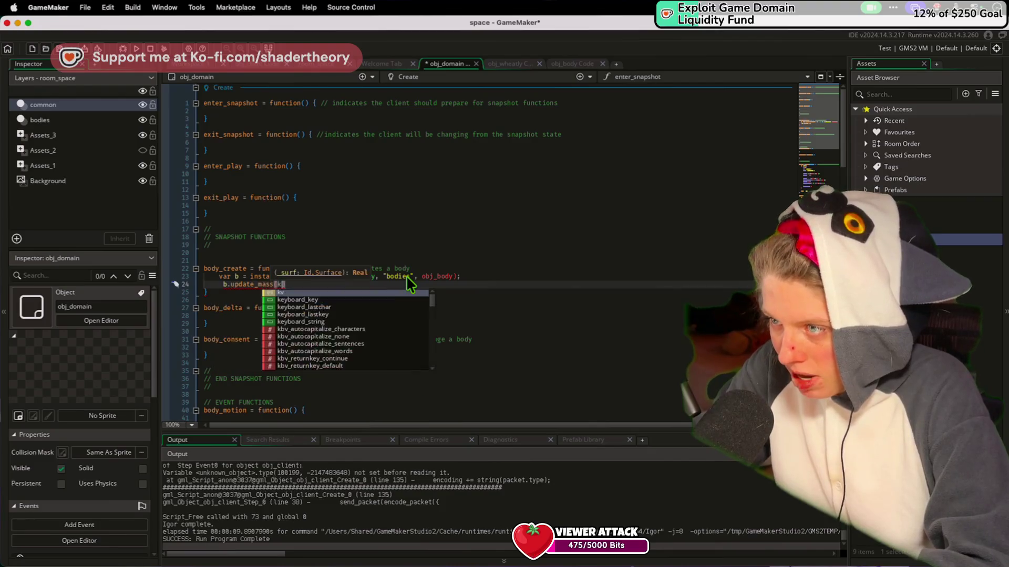
{"action": "type", "text": "v.mass);"}
{"action": "key", "text": "Return"}
{"action": "left_click", "coordinate": [225, 284]}
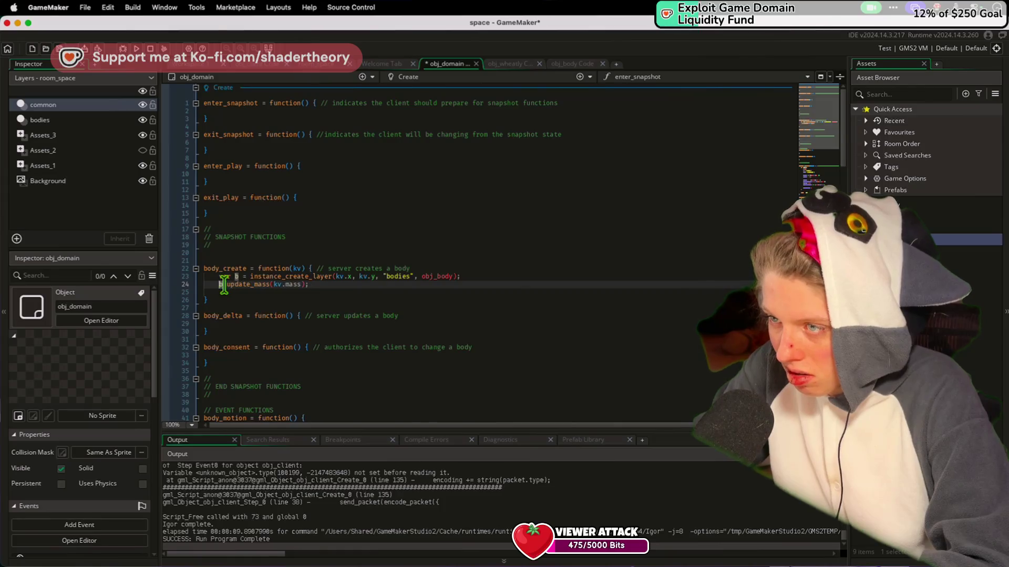
{"action": "key", "text": "ctrl+space"}
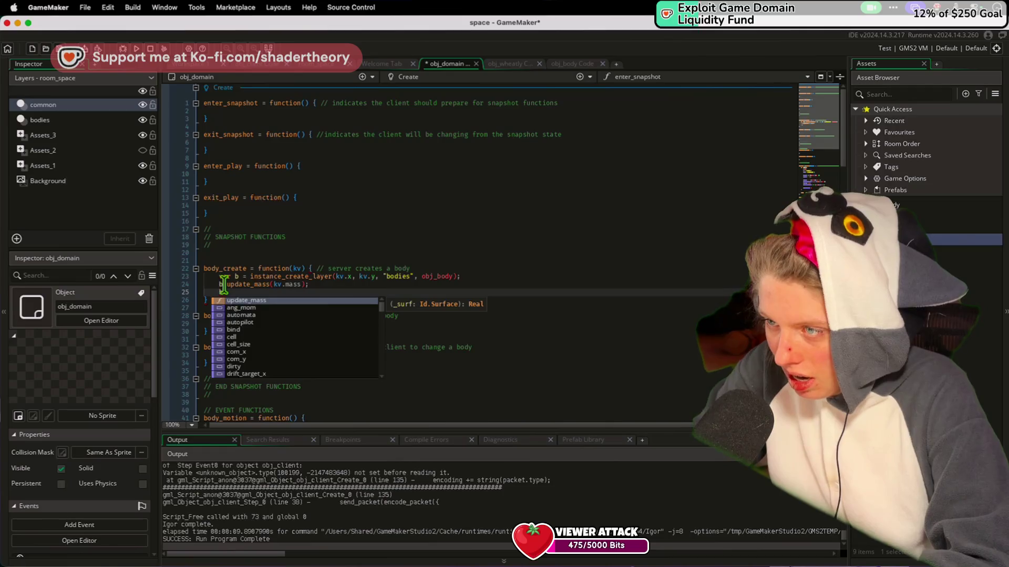
{"action": "key", "text": "Down"}
{"action": "key", "text": "Down"}
{"action": "key", "text": "Down"}
{"action": "key", "text": "Down"}
{"action": "key", "text": "Down"}
{"action": "key", "text": "Down"}
{"action": "type", "text": "phy"}
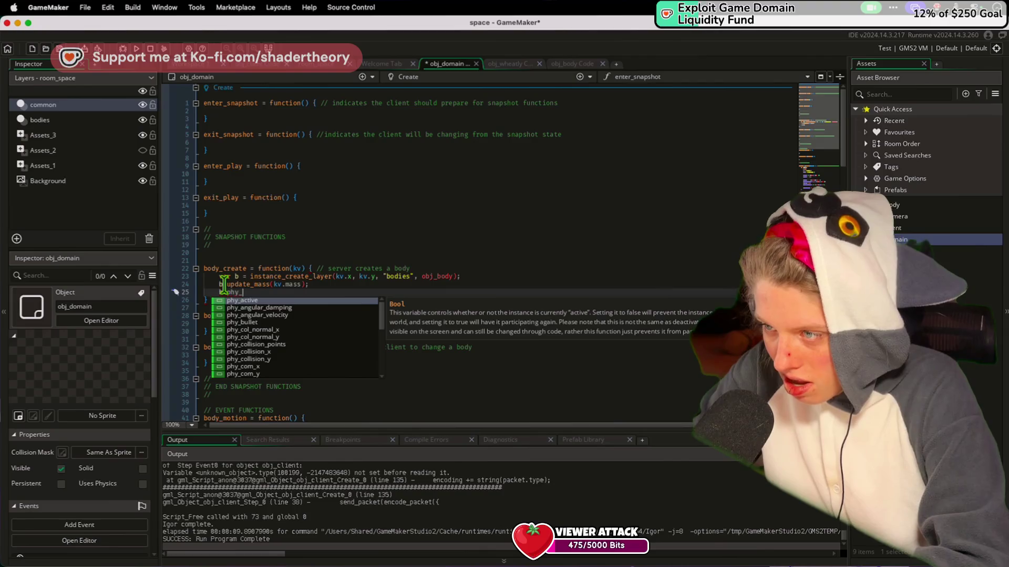
{"action": "type", "text": "position_x"}
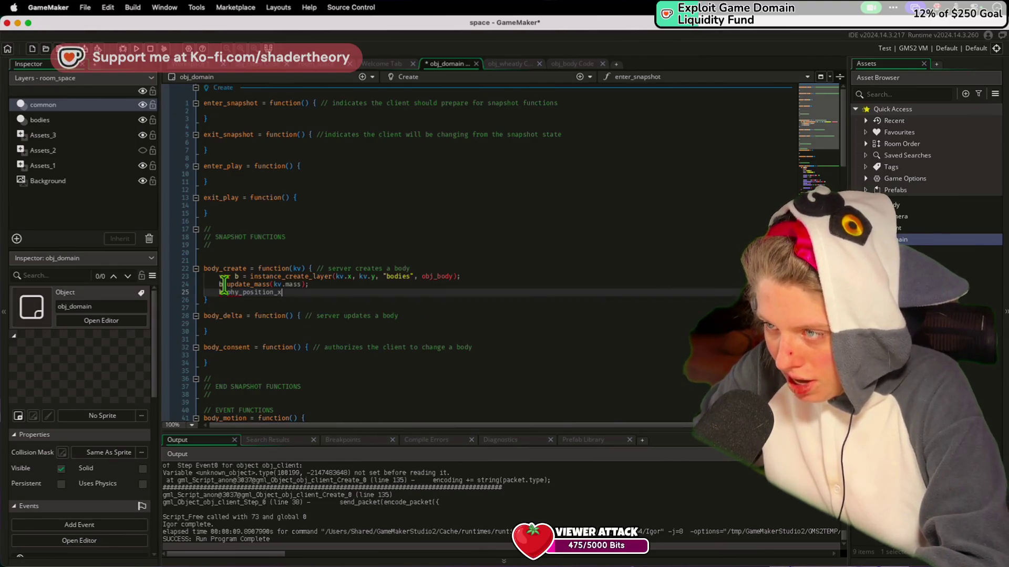
{"action": "type", "text": " = kv.x"}
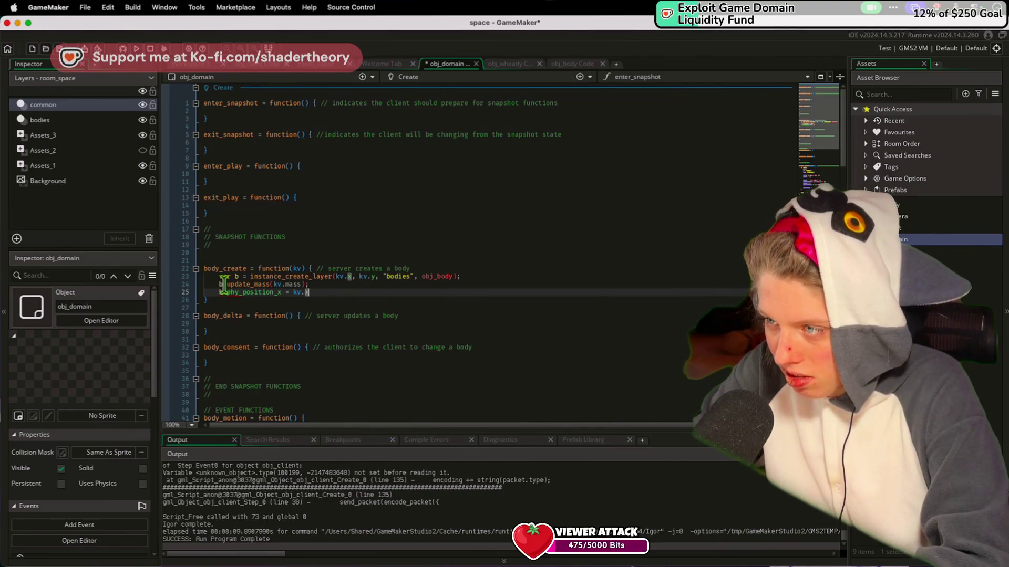
{"action": "type", "text": ".x;"}
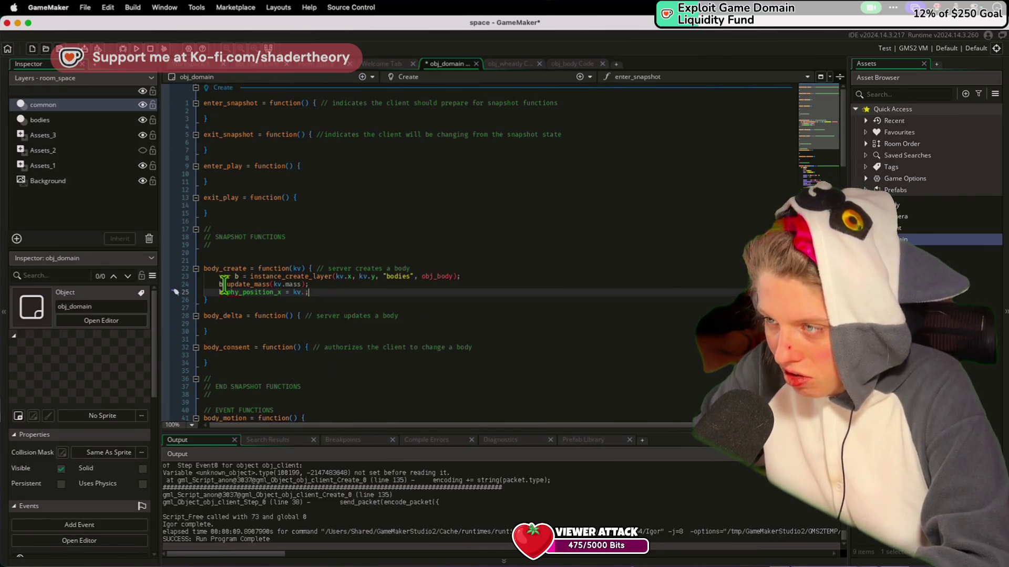
Duplicate it as b.phy_position_y = kv.y on its own line, with a new line below
{"action": "type", "text": "b.phy_position_x = kv.x;"}
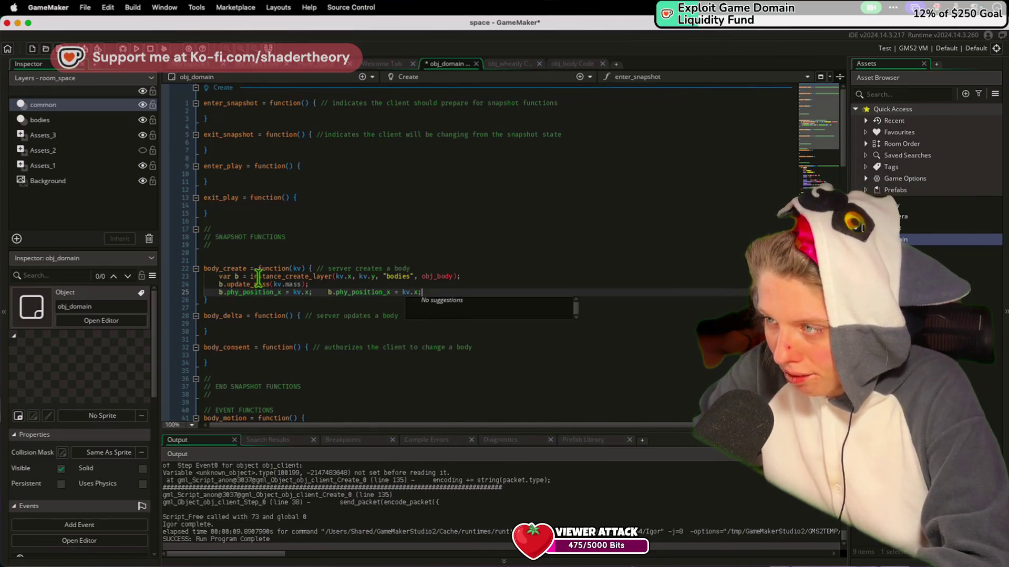
{"action": "left_click", "coordinate": [390, 293]}
{"action": "key", "text": "BackSpace"}
{"action": "type", "text": "y"}
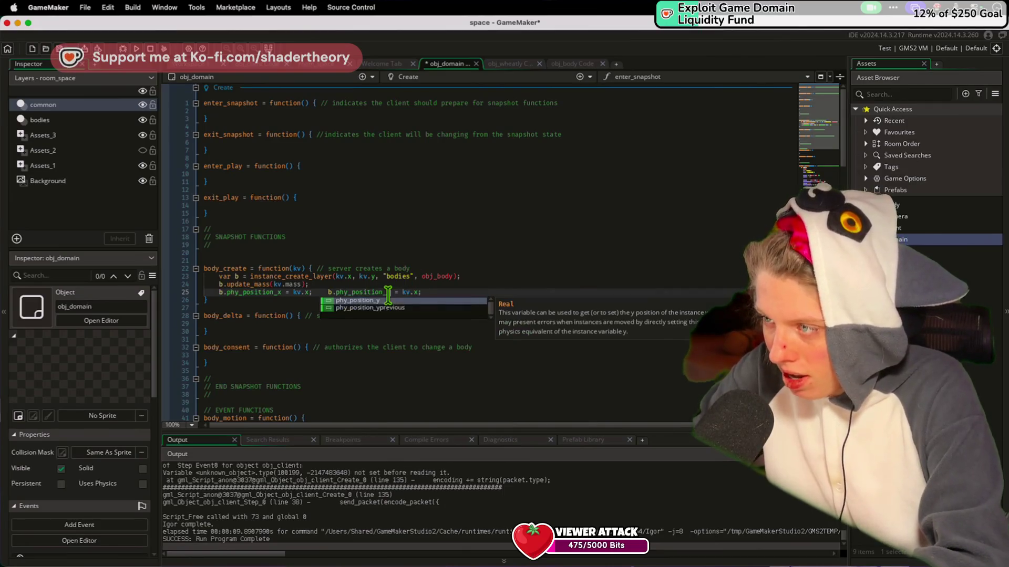
{"action": "type", "text": "y"}
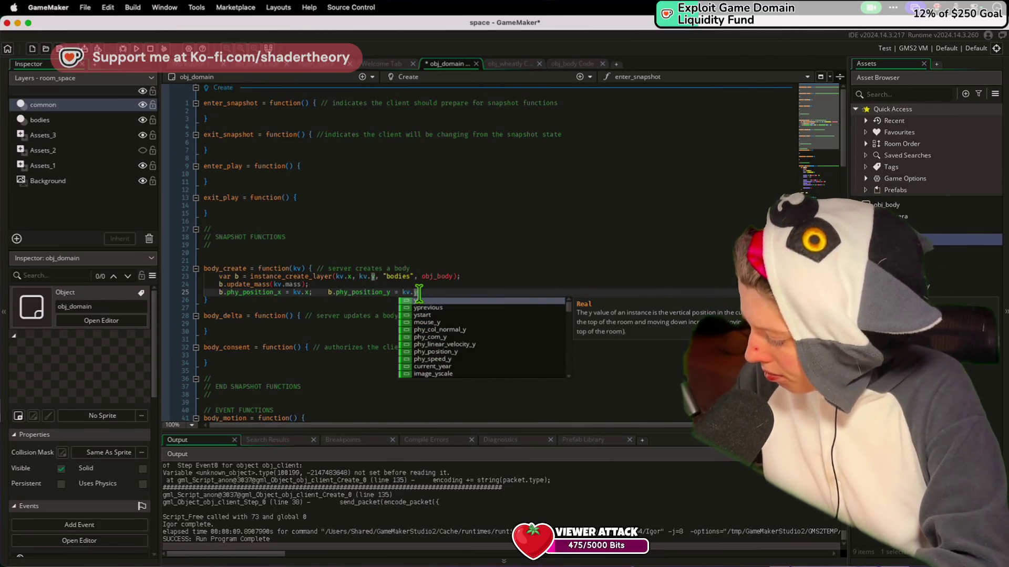
{"action": "type", "text": ";"}
{"action": "left_click", "coordinate": [322, 292]}
{"action": "key", "text": "Return"}
{"action": "key", "text": "shift+Right"}
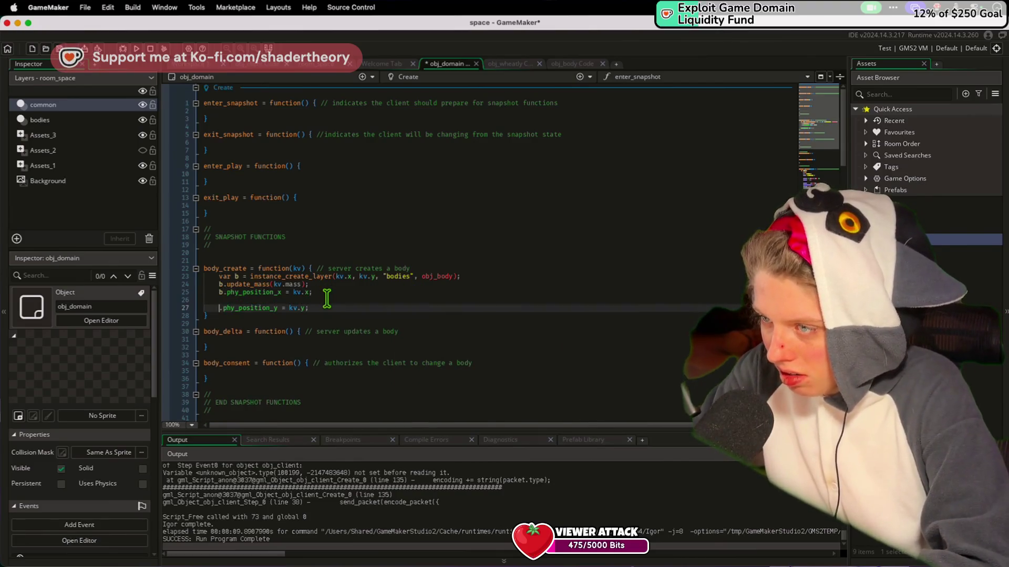
{"action": "left_click", "coordinate": [327, 298]}
{"action": "key", "text": "Return"}
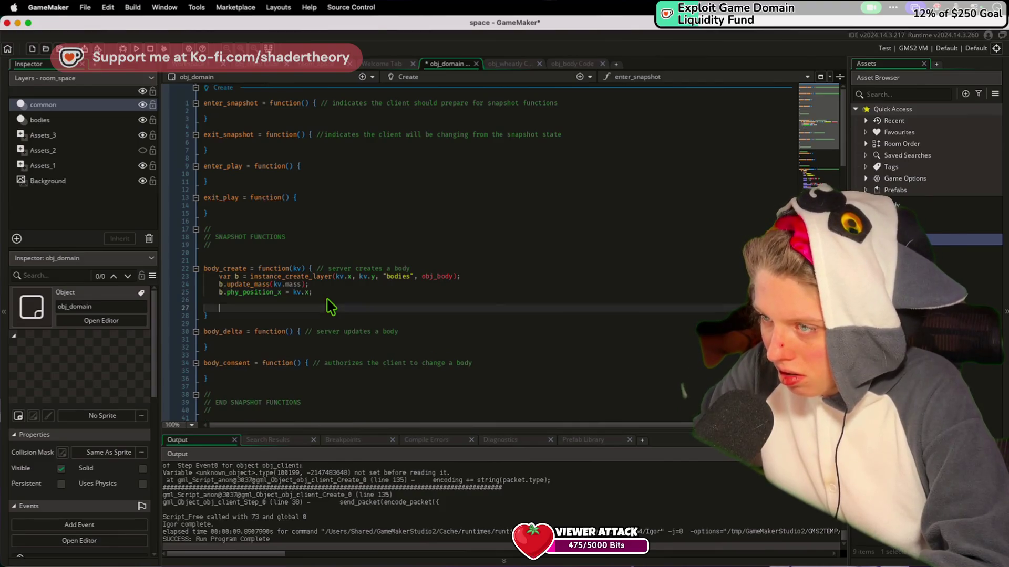
Add b.phy_linear_velocity_x = kv.velocity_x; using autocomplete
{"action": "type", "text": "b.phy_vel"}
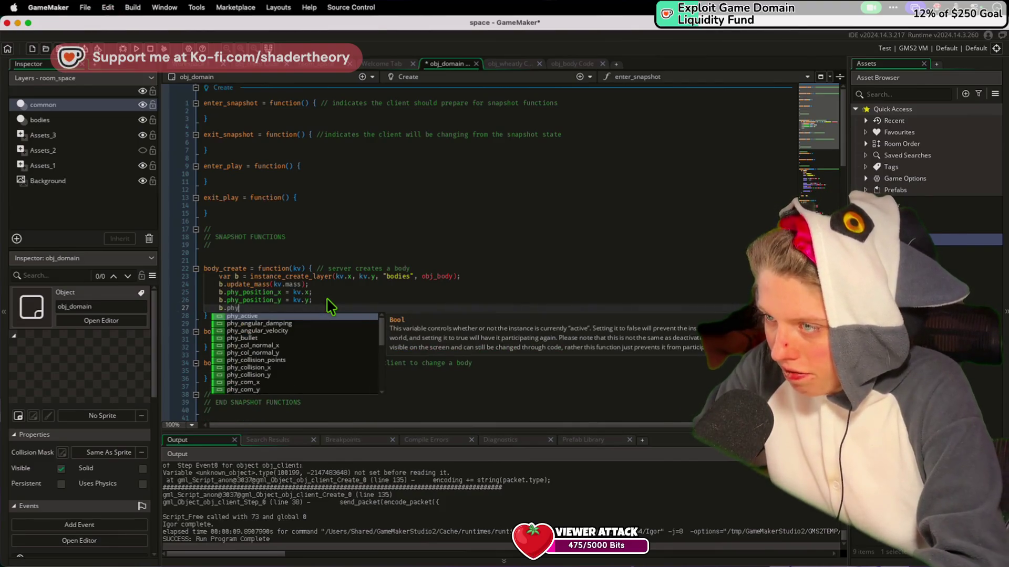
{"action": "key", "text": "BackSpace"}
{"action": "key", "text": "BackSpace"}
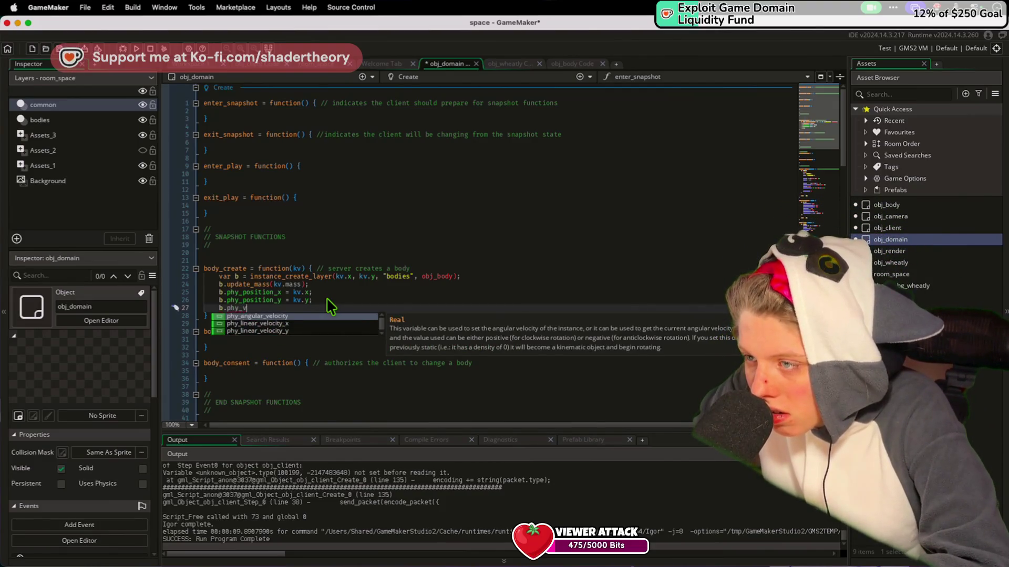
{"action": "key", "text": "Down"}
{"action": "key", "text": "Return"}
{"action": "type", "text": "= "}
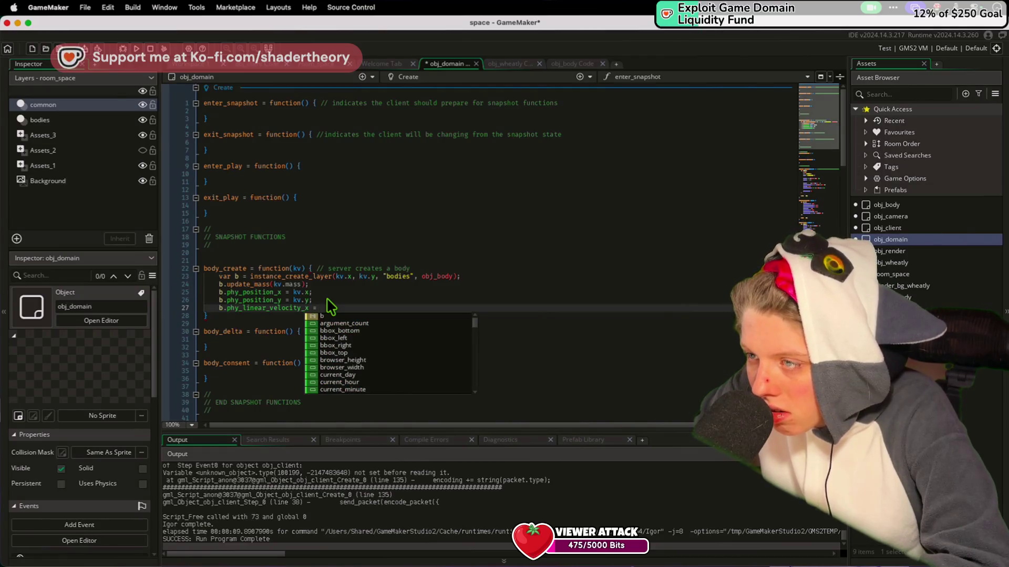
{"action": "type", "text": "kv.velocity_x,"}
{"action": "key", "text": "Escape"}
{"action": "type", "text": ";"}
{"action": "key", "text": "Return"}
Add b.phy_linear_velocity_y = kv.velocity_y; and b.phy_angular_velocity = kv.angular;
{"action": "type", "text": "b.pn"}
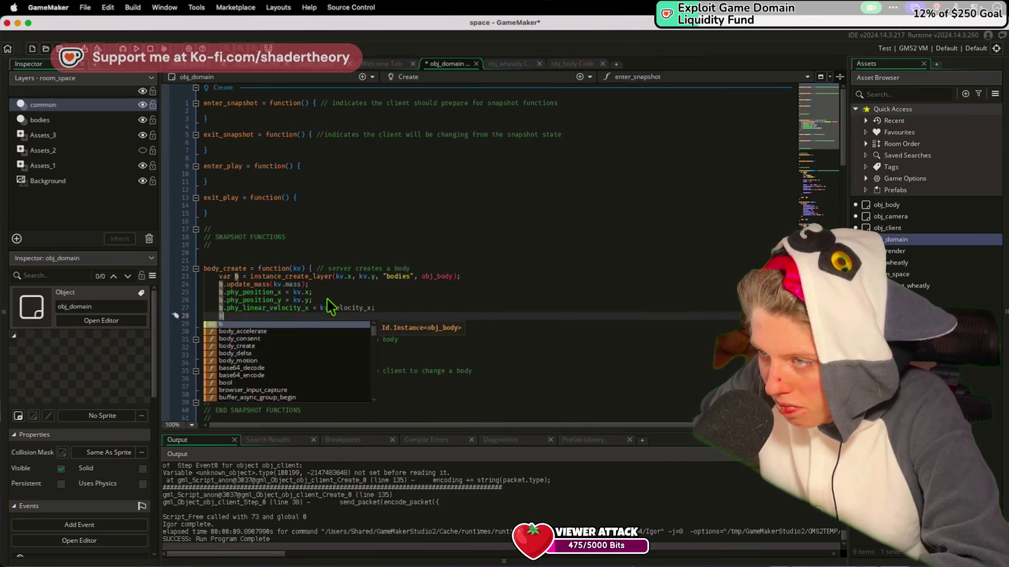
{"action": "key", "text": "BackSpace"}
{"action": "type", "text": "hy_line"}
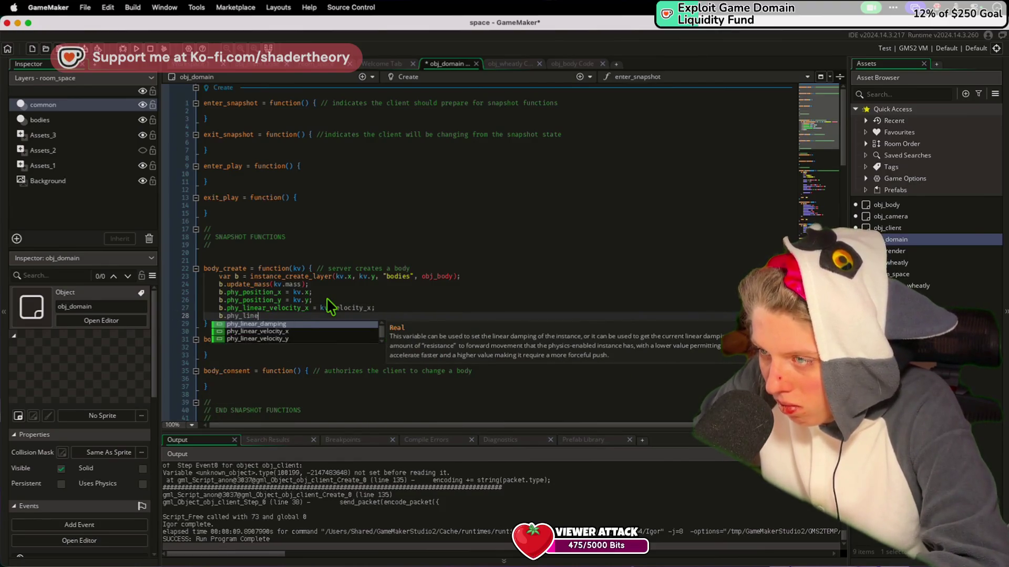
{"action": "type", "text": "ar_velocity_y = kv."}
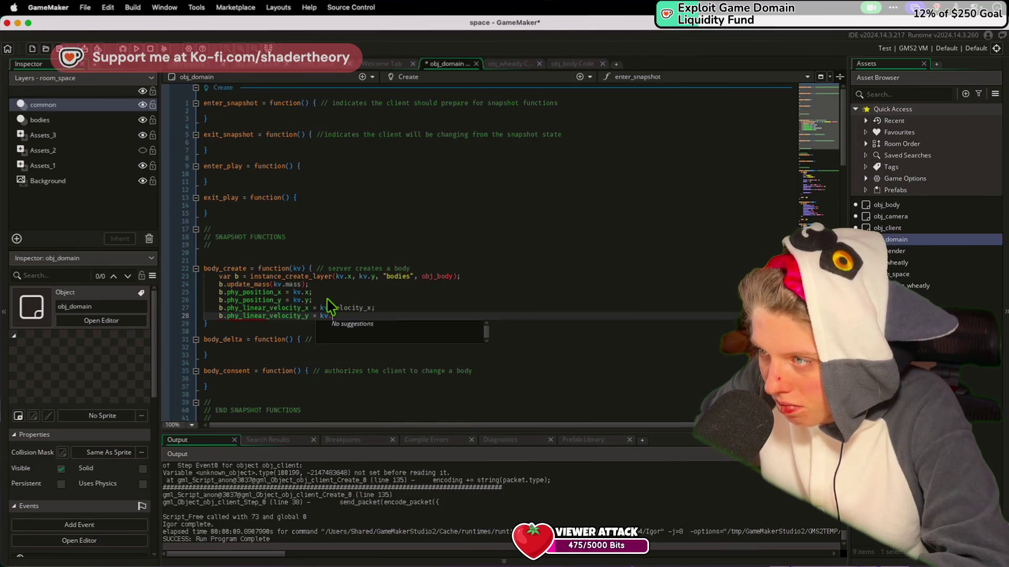
{"action": "type", "text": "velocity_y;"}
{"action": "key", "text": "Return"}
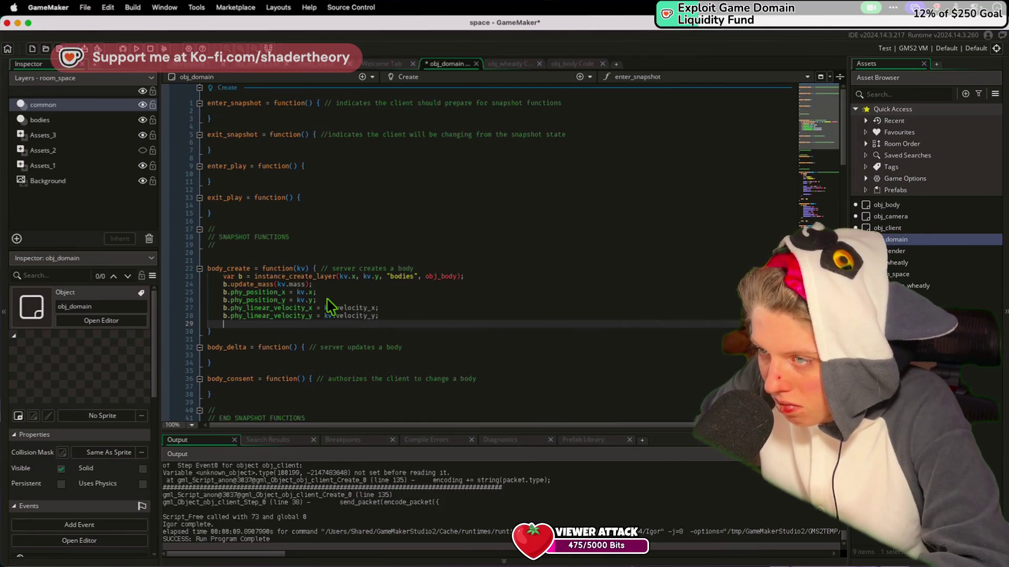
{"action": "type", "text": "b.phy_angular_velocity "}
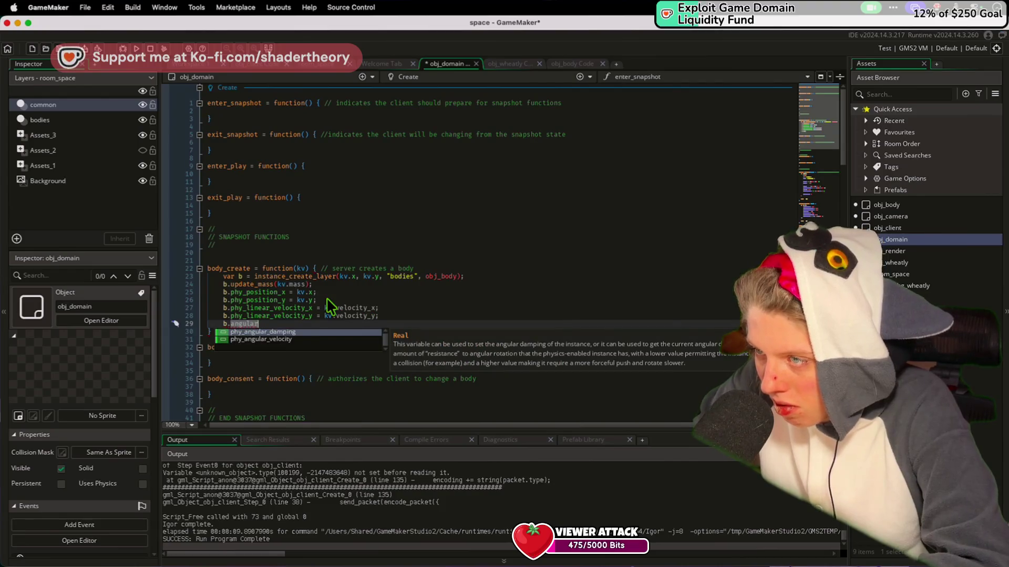
{"action": "type", "text": "= kv."}
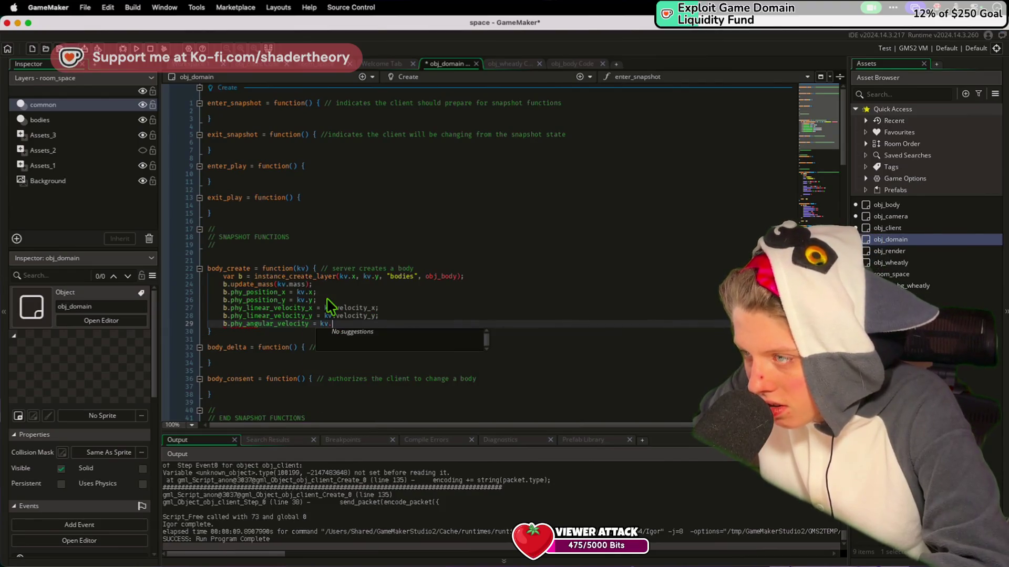
{"action": "type", "text": "velocit"}
{"action": "key", "text": "BackSpace"}
{"action": "key", "text": "BackSpace"}
{"action": "key", "text": "BackSpace"}
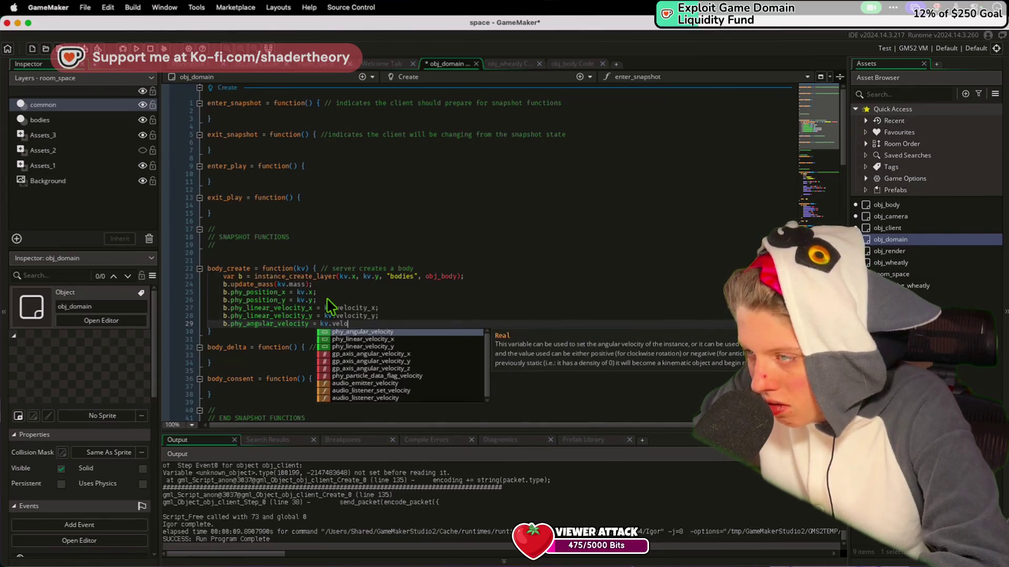
{"action": "type", "text": "angular;"}
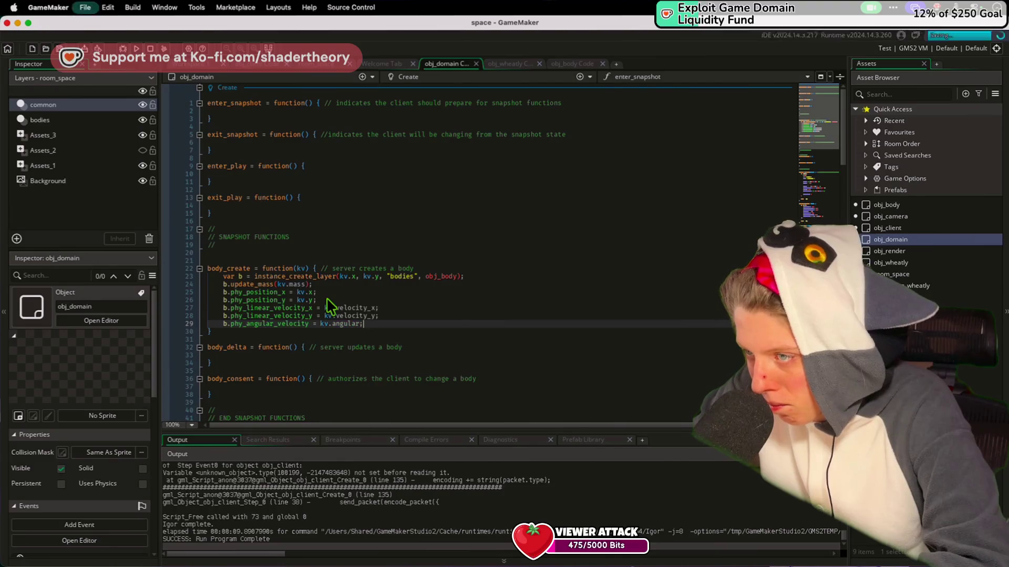
{"action": "key", "text": "Return"}
Add a b.phy_rotation assignment from kv below the position lines
{"action": "type", "text": "b.rotati"}
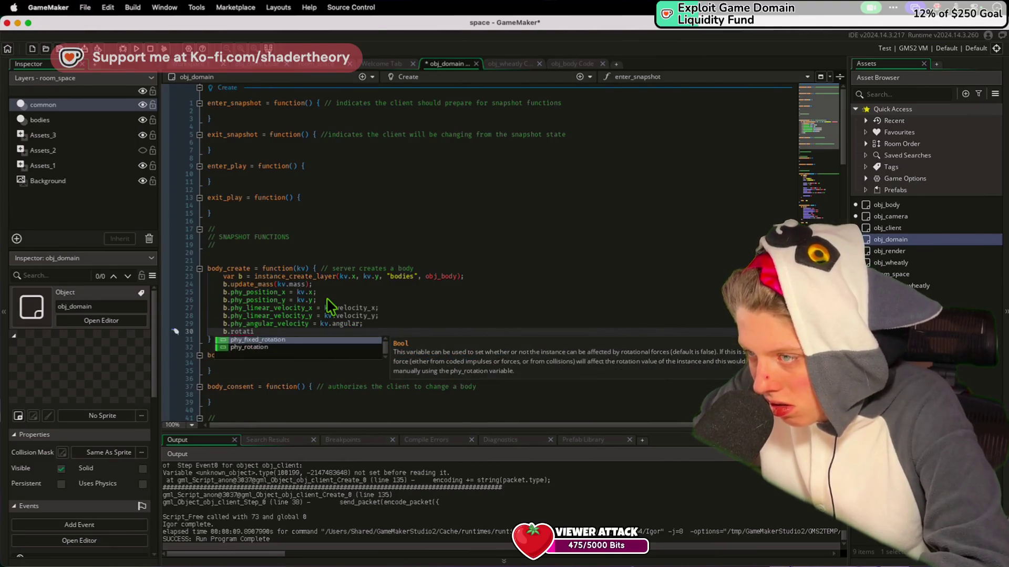
{"action": "key", "text": "Down"}
{"action": "key", "text": "Return"}
{"action": "type", "text": "= kv."}
{"action": "key", "text": "BackSpace"}
{"action": "key", "text": "BackSpace"}
{"action": "key", "text": "BackSpace"}
{"action": "key", "text": "Up"}
{"action": "key", "text": "Up"}
{"action": "key", "text": "ctrl+z"}
{"action": "key", "text": "ctrl+z"}
{"action": "key", "text": "ctrl+z"}
Undo a stray word, save the code, and add blank lines after the velocity assignments
{"action": "type", "text": "bind"}
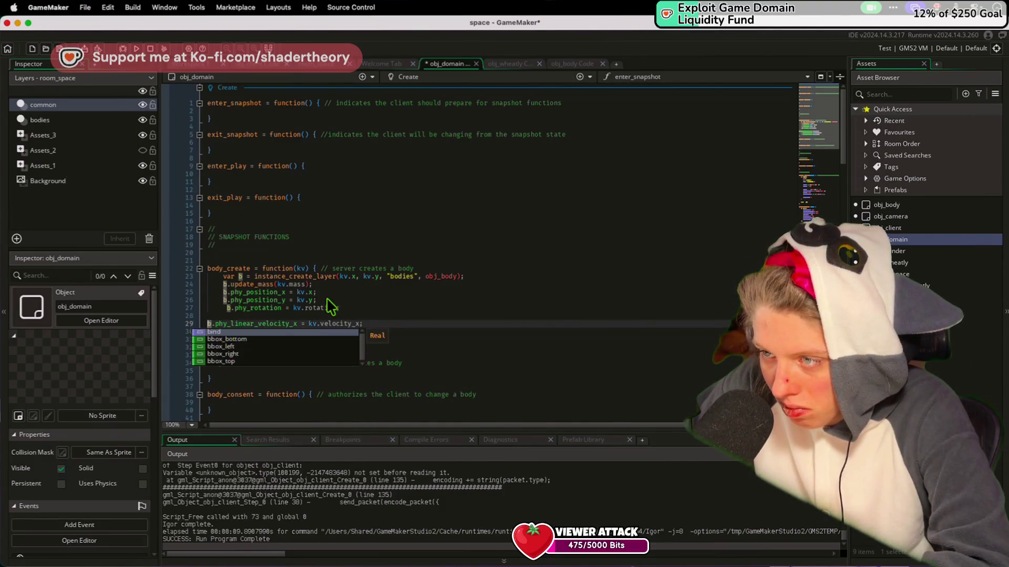
{"action": "key", "text": "ctrl+z"}
{"action": "key", "text": "ctrl+z"}
{"action": "key", "text": "ctrl+z"}
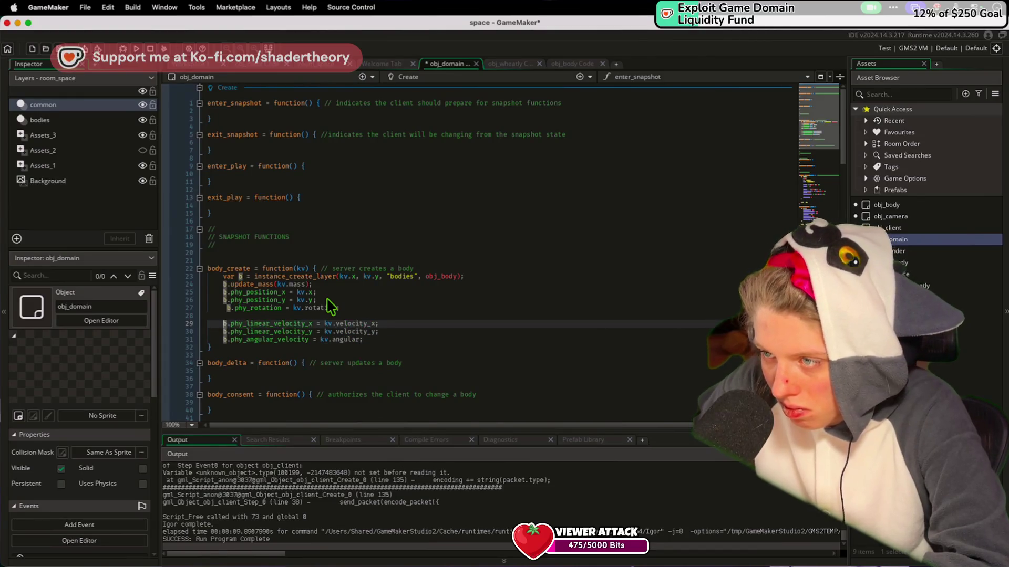
{"action": "key", "text": "ctrl+s"}
{"action": "left_click", "coordinate": [333, 198]}
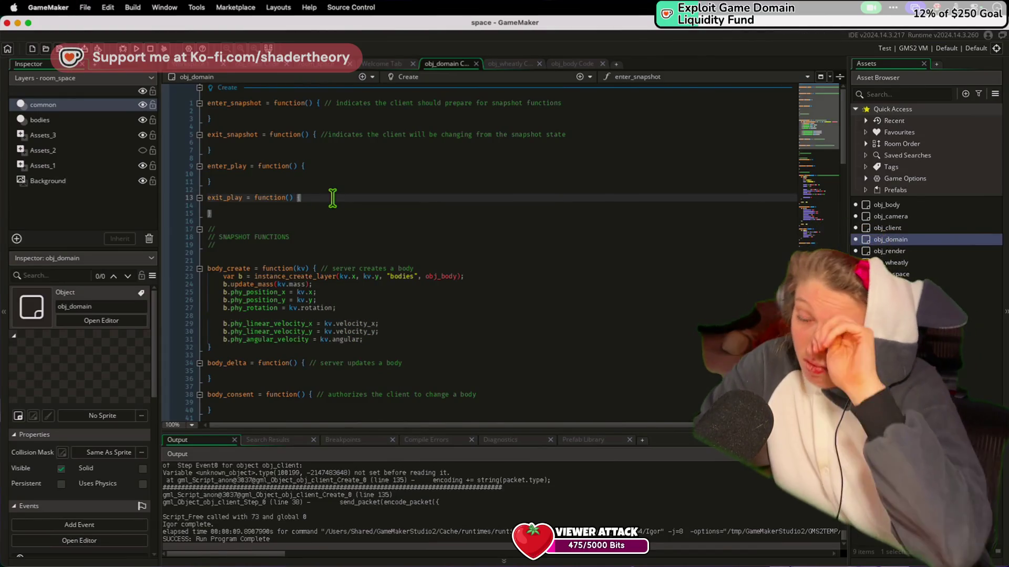
{"action": "left_click", "coordinate": [319, 349]}
{"action": "left_click", "coordinate": [370, 341]}
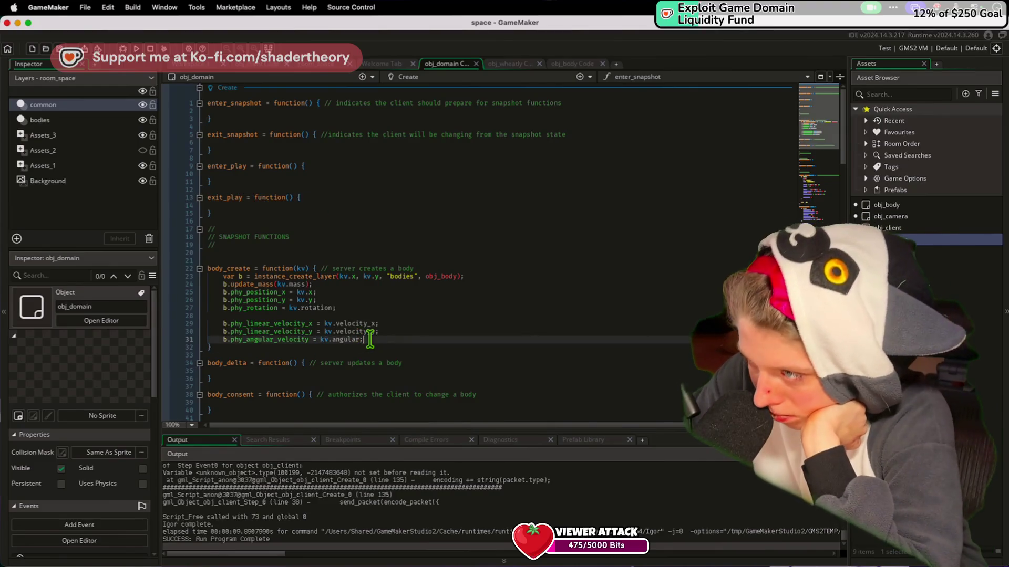
{"action": "key", "text": "Return"}
{"action": "key", "text": "Return"}
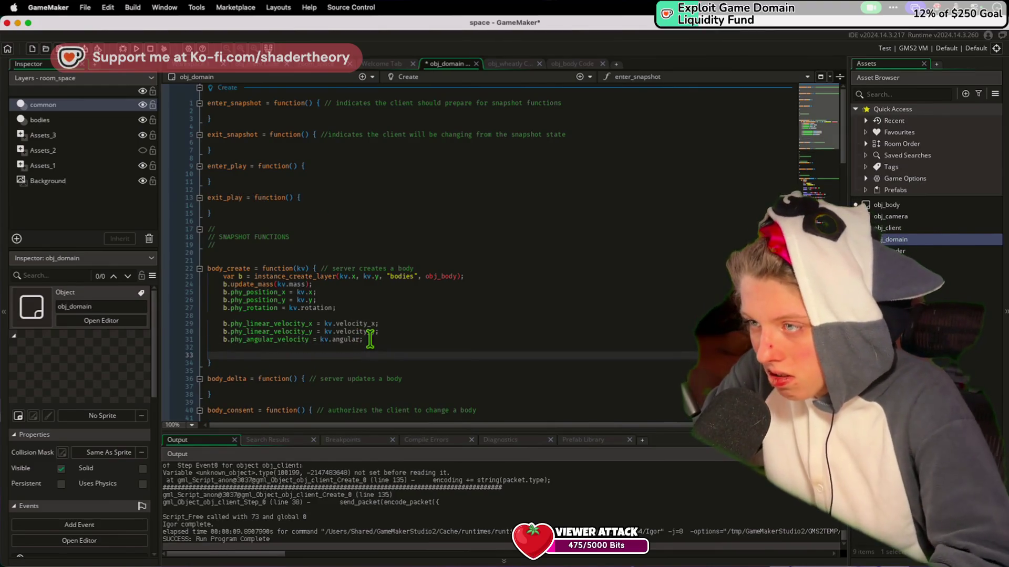
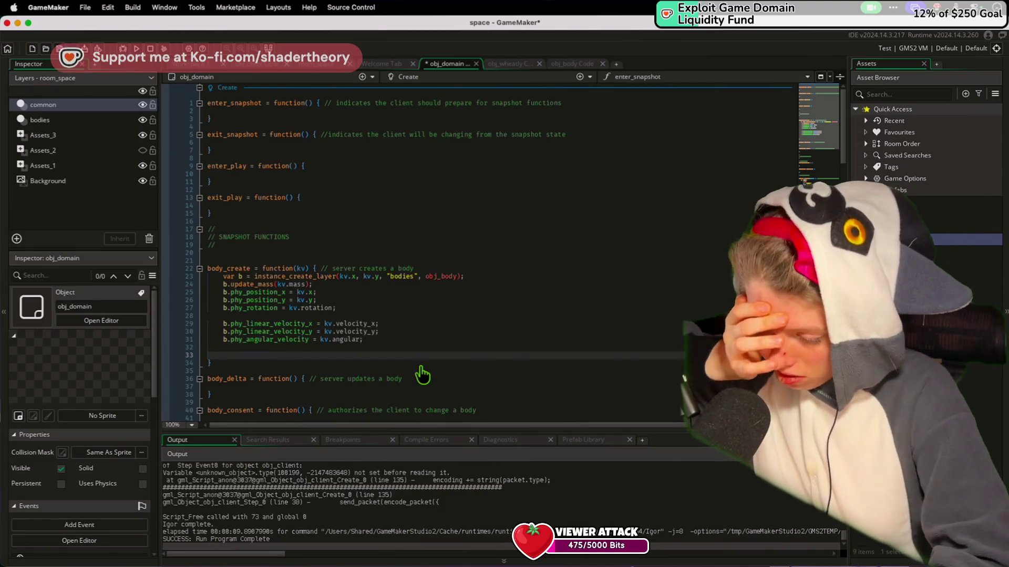
Switch from GameMaker to server.py in Visual Studio Code and scroll up
{"action": "key", "text": "super+Tab"}
{"action": "scroll", "coordinate": [251, 297], "scroll_direction": "up", "scroll_amount": 10}
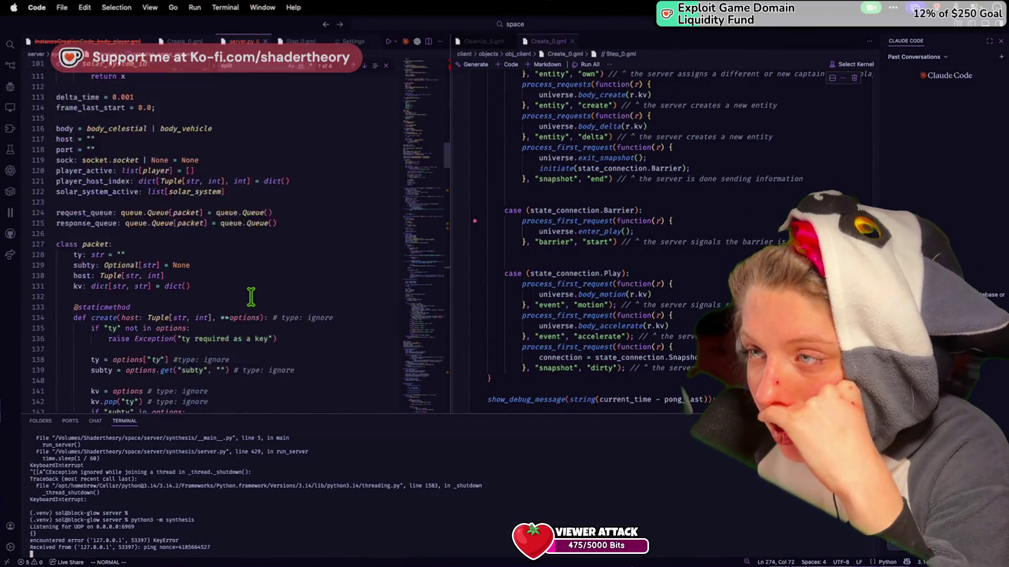
Scroll through server.py to create_body and its vehicle case
{"action": "scroll", "coordinate": [252, 297], "scroll_direction": "up", "scroll_amount": 10}
{"action": "scroll", "coordinate": [251, 297], "scroll_direction": "down", "scroll_amount": 13}
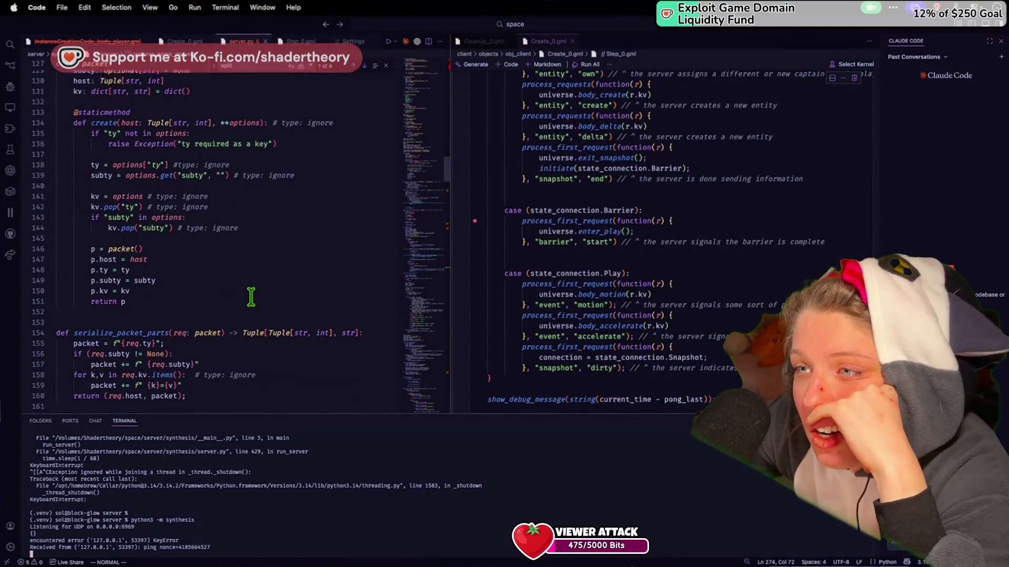
{"action": "left_click", "coordinate": [251, 297]}
{"action": "scroll", "coordinate": [251, 297], "scroll_direction": "down", "scroll_amount": 9}
{"action": "scroll", "coordinate": [251, 304], "scroll_direction": "down", "scroll_amount": 20}
{"action": "scroll", "coordinate": [251, 304], "scroll_direction": "up", "scroll_amount": 8}
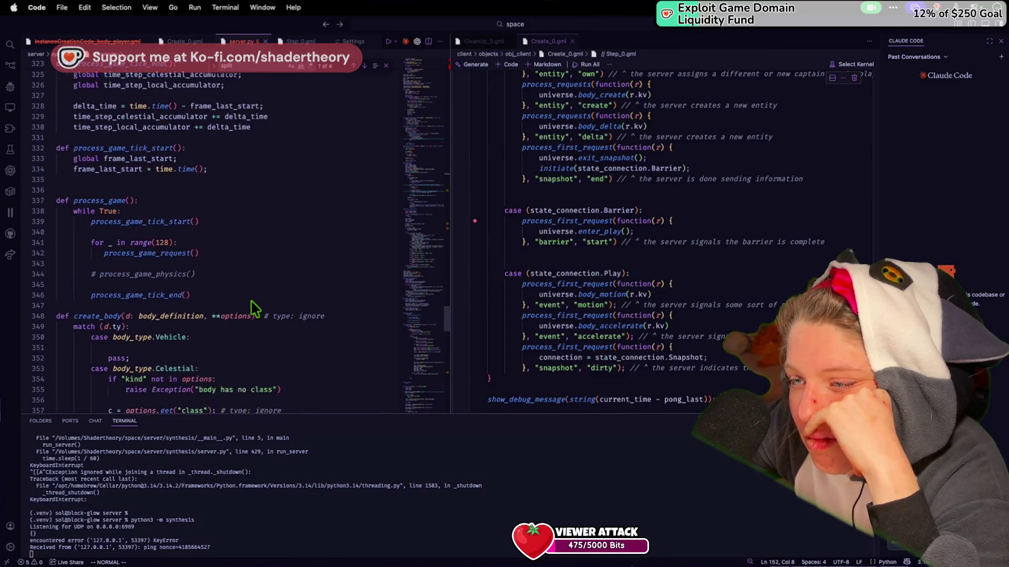
{"action": "scroll", "coordinate": [254, 308], "scroll_direction": "down", "scroll_amount": 1}
{"action": "left_click", "coordinate": [251, 302]}
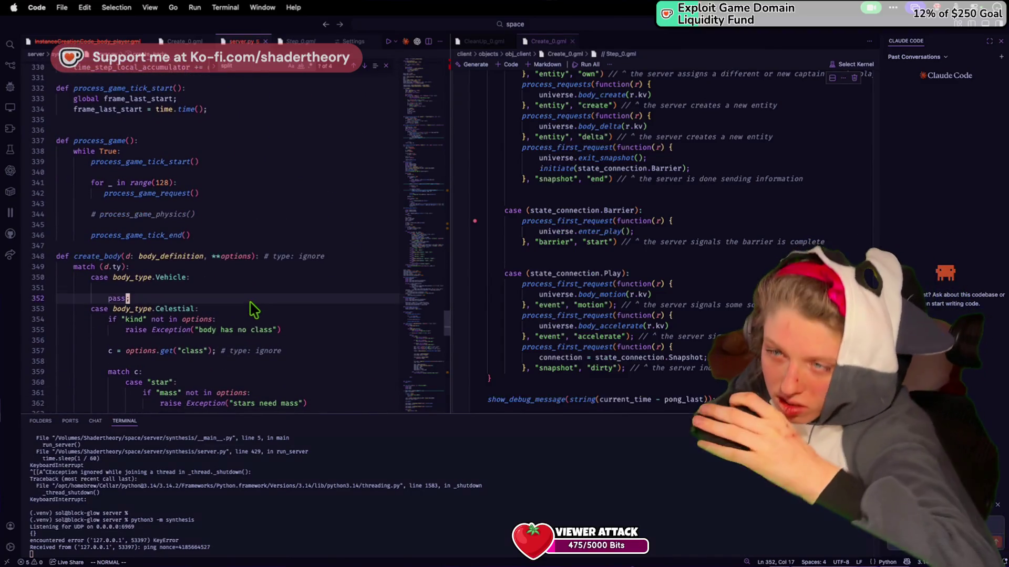
{"action": "scroll", "coordinate": [220, 336], "scroll_direction": "down", "scroll_amount": 2}
Read create_body's body class handling and the Celestial star case, then return to GameMaker
{"action": "left_click", "coordinate": [181, 297]}
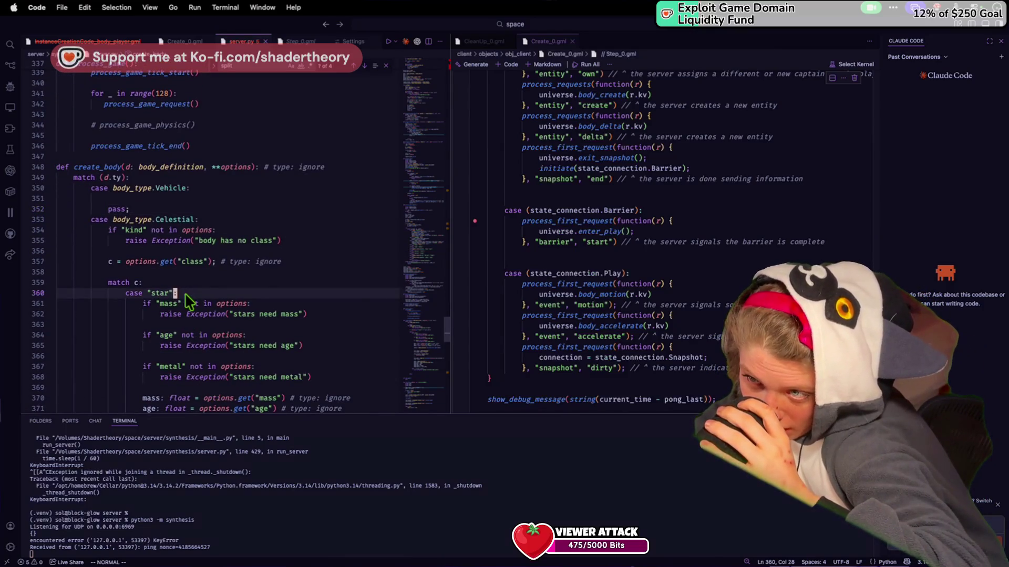
{"action": "scroll", "coordinate": [183, 303], "scroll_direction": "down", "scroll_amount": 10}
{"action": "scroll", "coordinate": [182, 302], "scroll_direction": "up", "scroll_amount": 10}
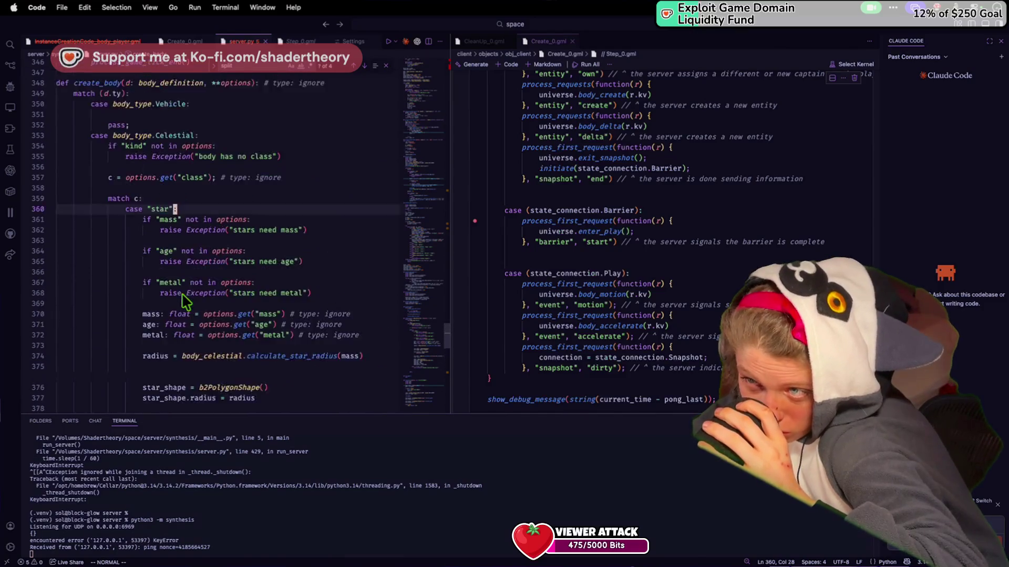
{"action": "left_click", "coordinate": [175, 278]}
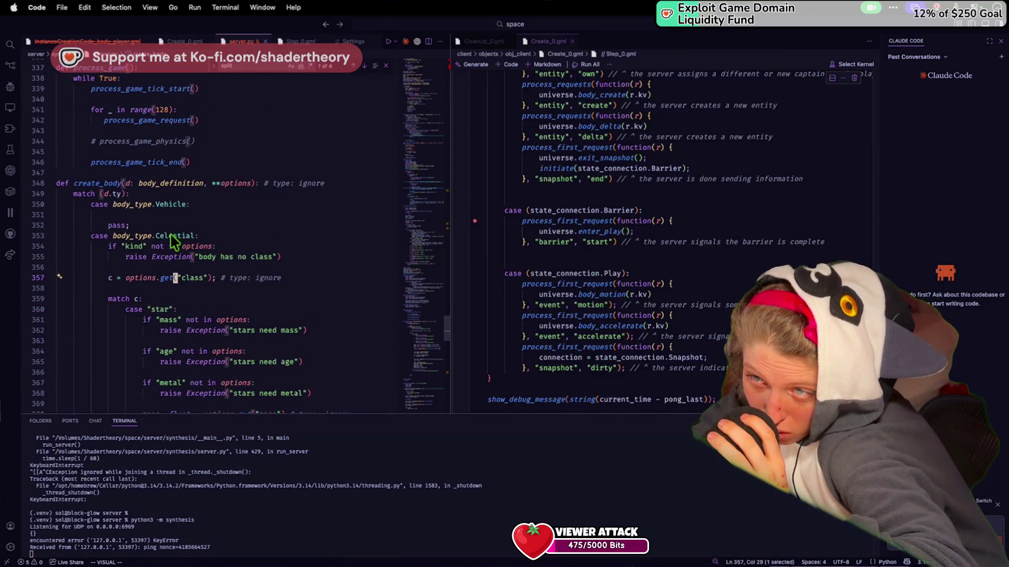
{"action": "left_click", "coordinate": [137, 183]}
{"action": "left_click", "coordinate": [138, 236]}
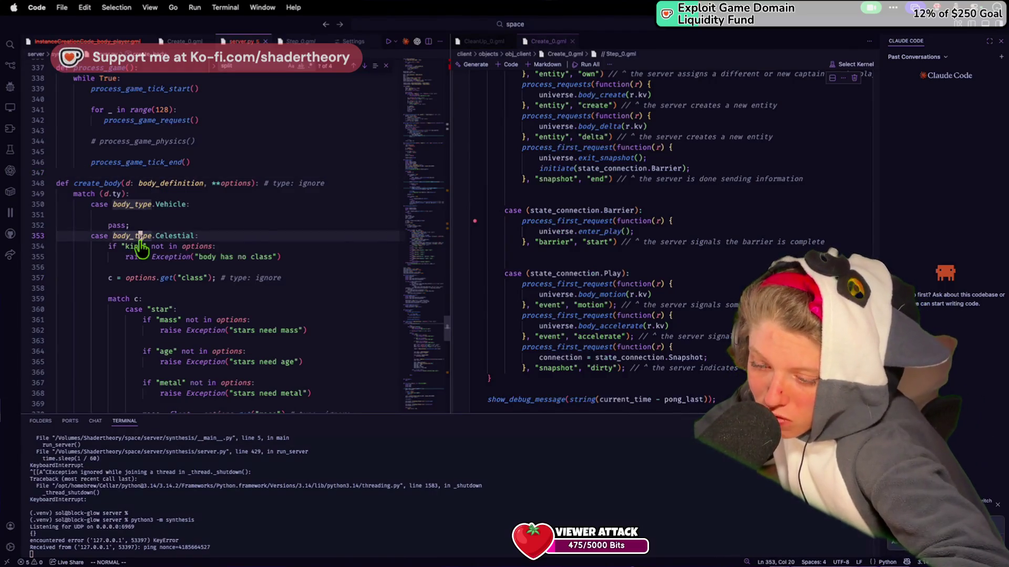
{"action": "key", "text": "super+Tab"}
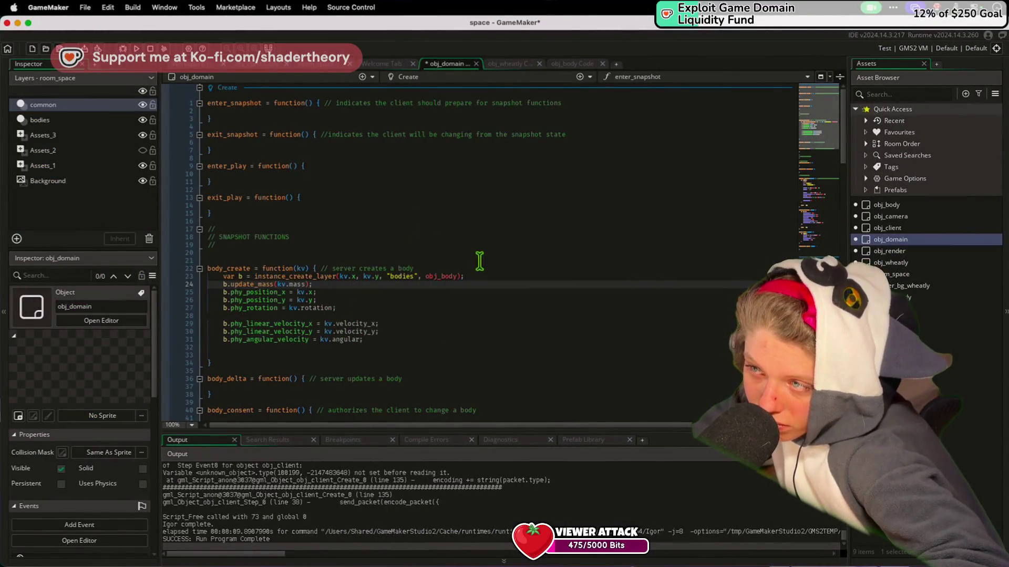
Start a switch (kv.ty) { block on empty line 33 of body_create
{"action": "left_click", "coordinate": [435, 284]}
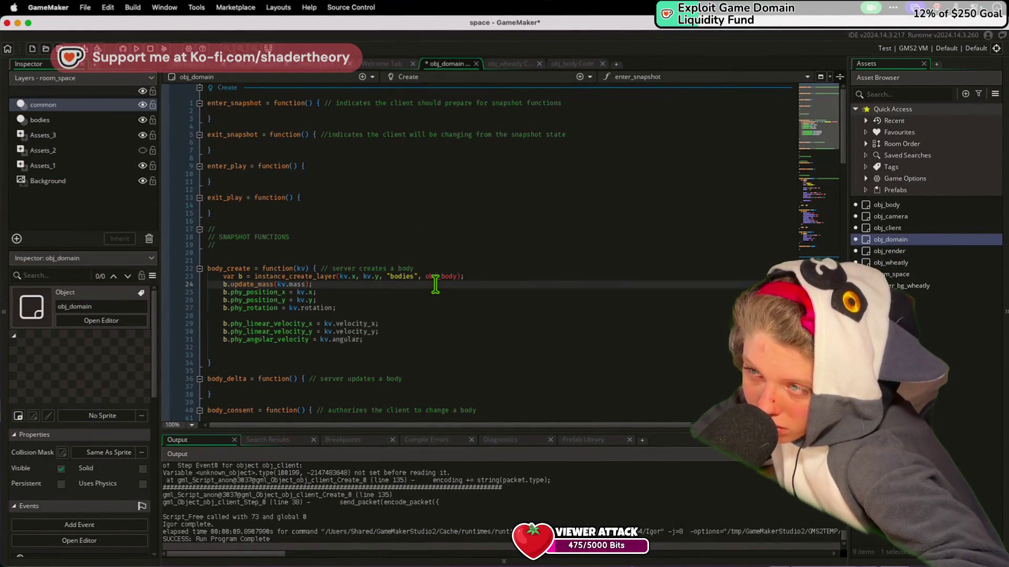
{"action": "left_click", "coordinate": [470, 275]}
{"action": "left_click", "coordinate": [413, 345]}
{"action": "left_click", "coordinate": [416, 352]}
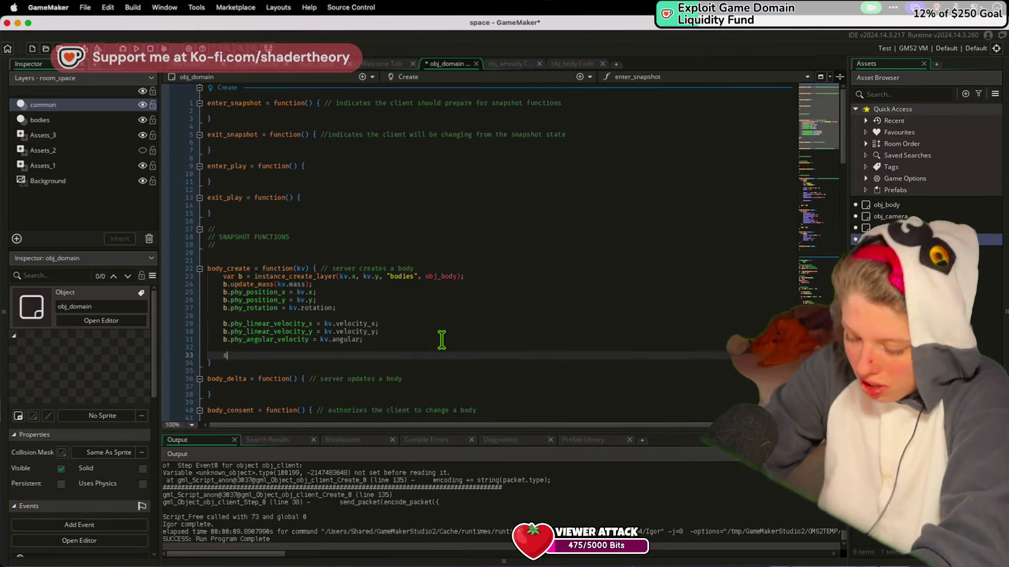
{"action": "type", "text": "switch "}
{"action": "type", "text": "(kv.ty"}
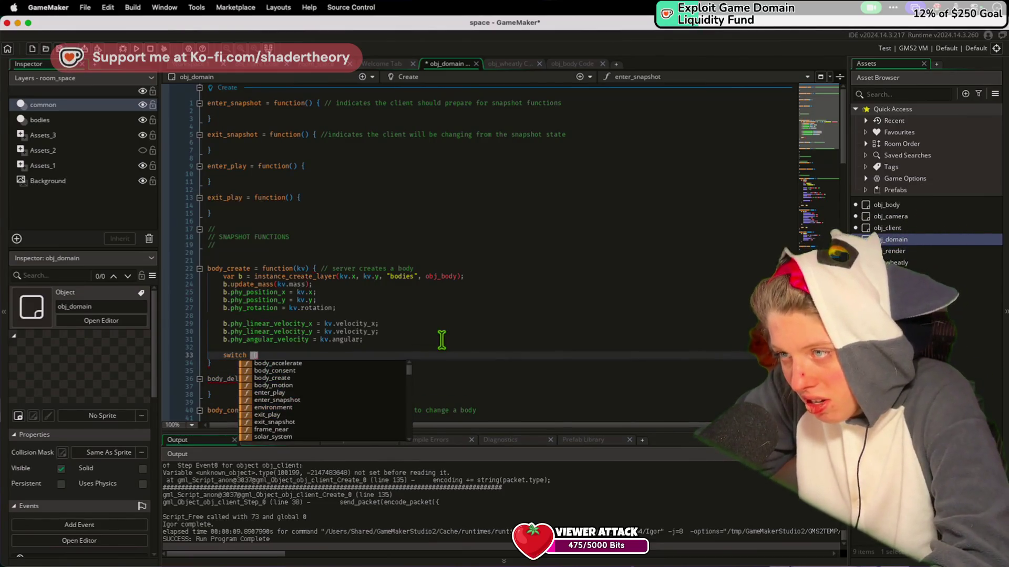
{"action": "type", "text": ") {"}
{"action": "key", "text": "Return"}
{"action": "type", "text": "\"celesti"}
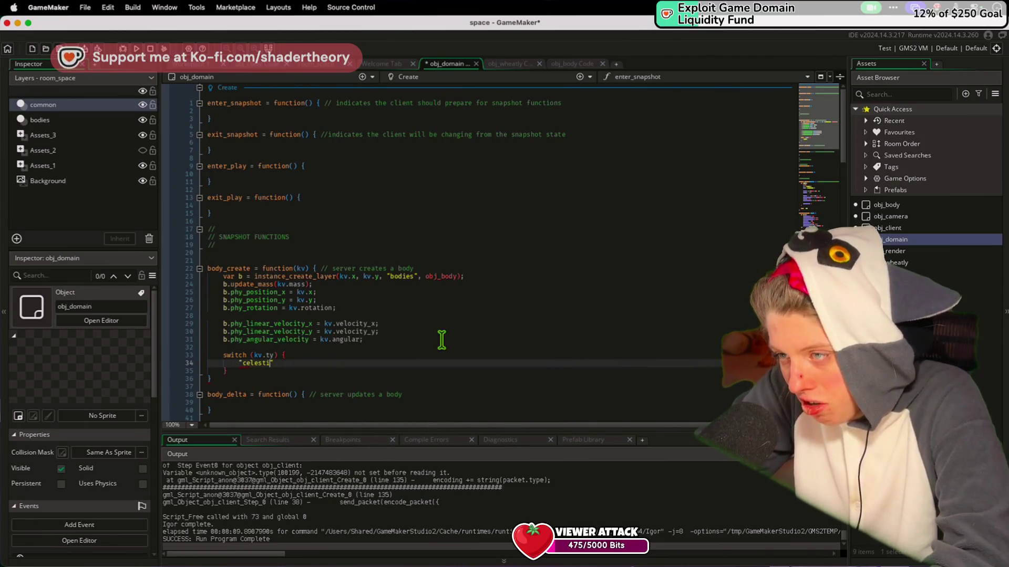
Add empty case "celestial": and case "vehicle": lines inside the kv.ty switch
{"action": "type", "text": "al\" ="}
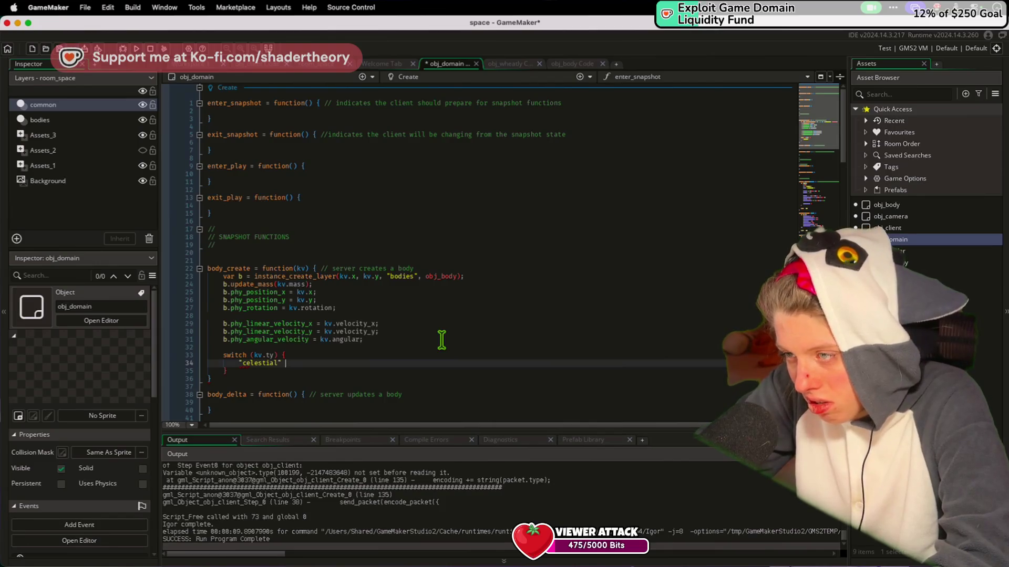
{"action": "key", "text": "Return"}
{"action": "key", "text": "Up"}
{"action": "key", "text": "Home"}
{"action": "type", "text": "case"}
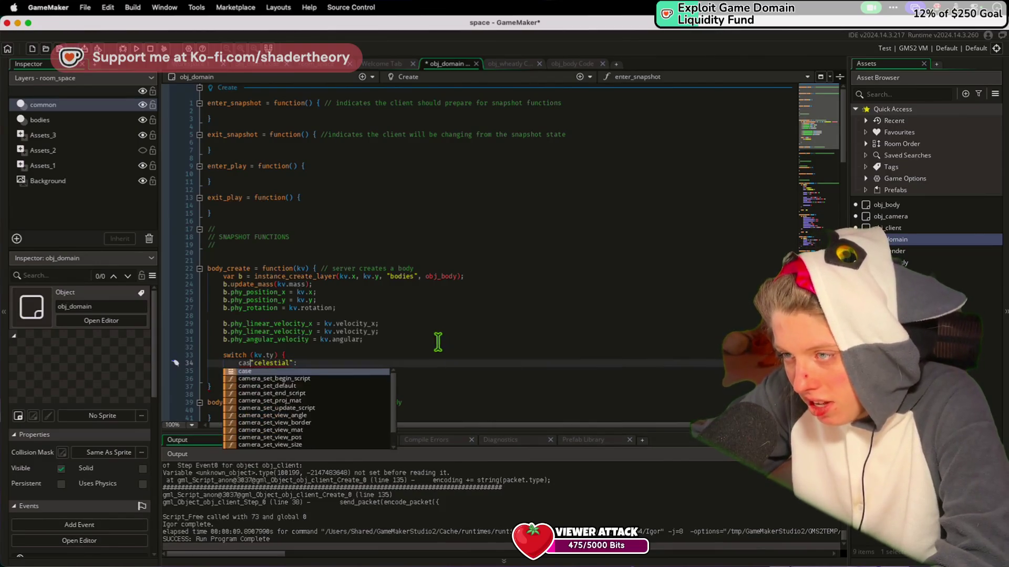
{"action": "left_click", "coordinate": [331, 365]}
{"action": "type", "text": ":"}
{"action": "key", "text": "Return"}
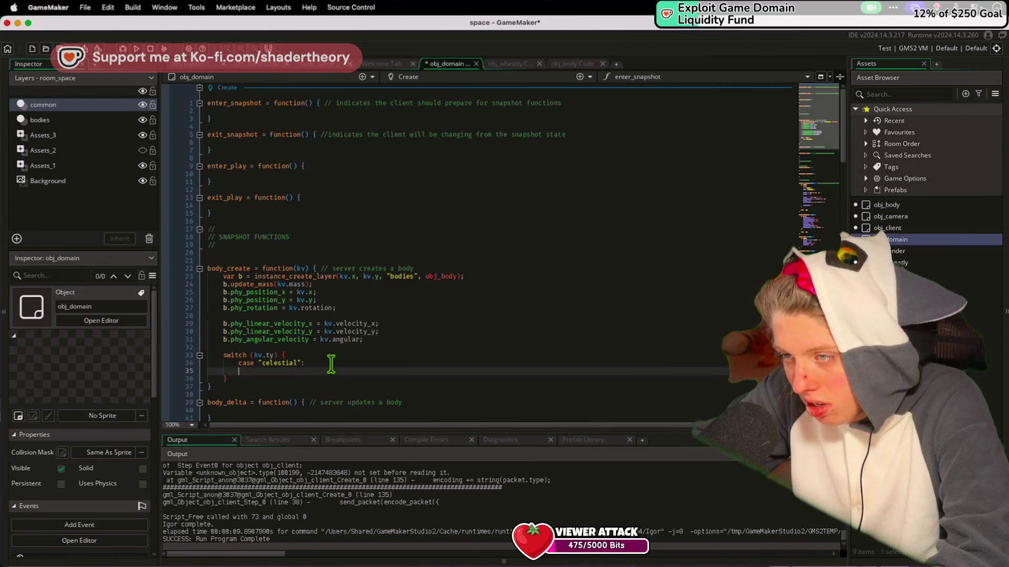
{"action": "type", "text": "case \"vehicle\":"}
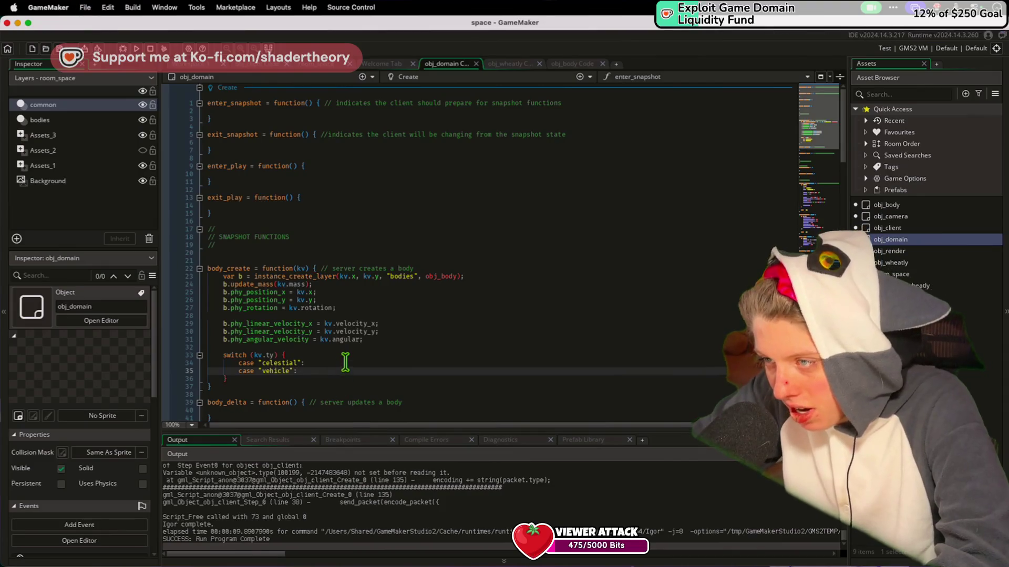
{"action": "left_click", "coordinate": [345, 364]}
{"action": "key", "text": "Return"}
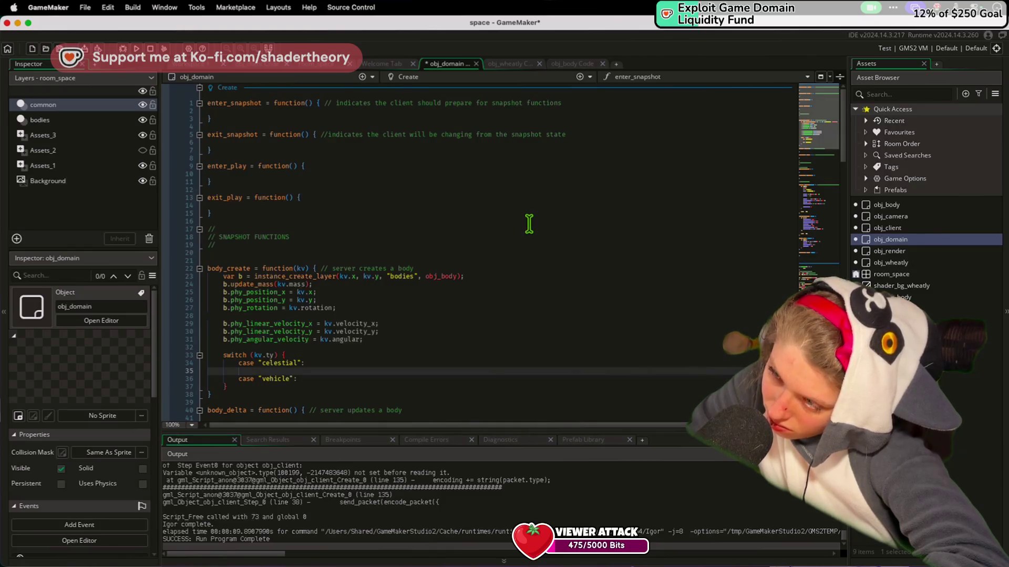
Inside the celestial case, add a nested switch (kv.class) { holding case "star"
{"action": "type", "text": "switch"}
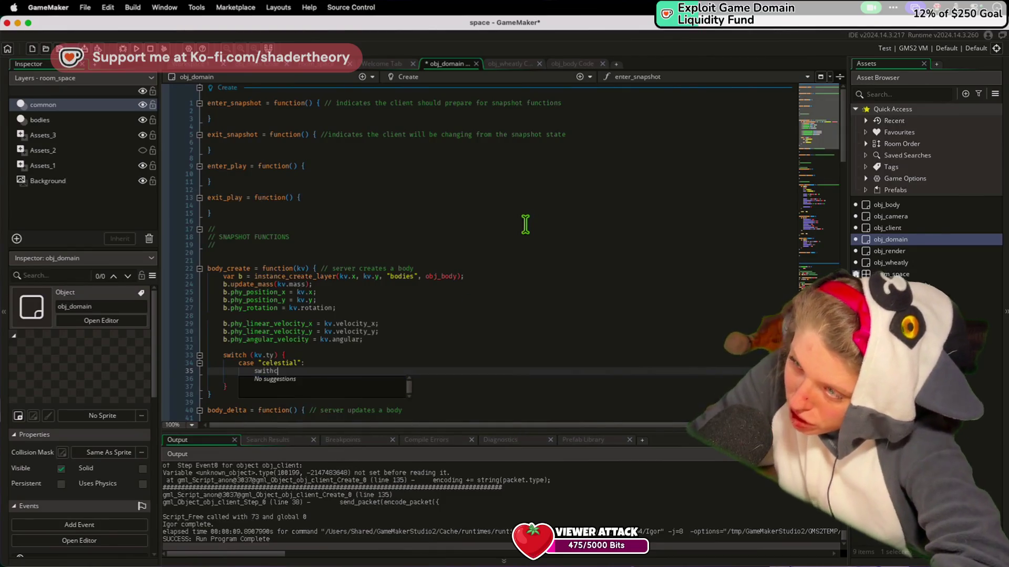
{"action": "key", "text": "BackSpace"}
{"action": "type", "text": "(kv.class)"}
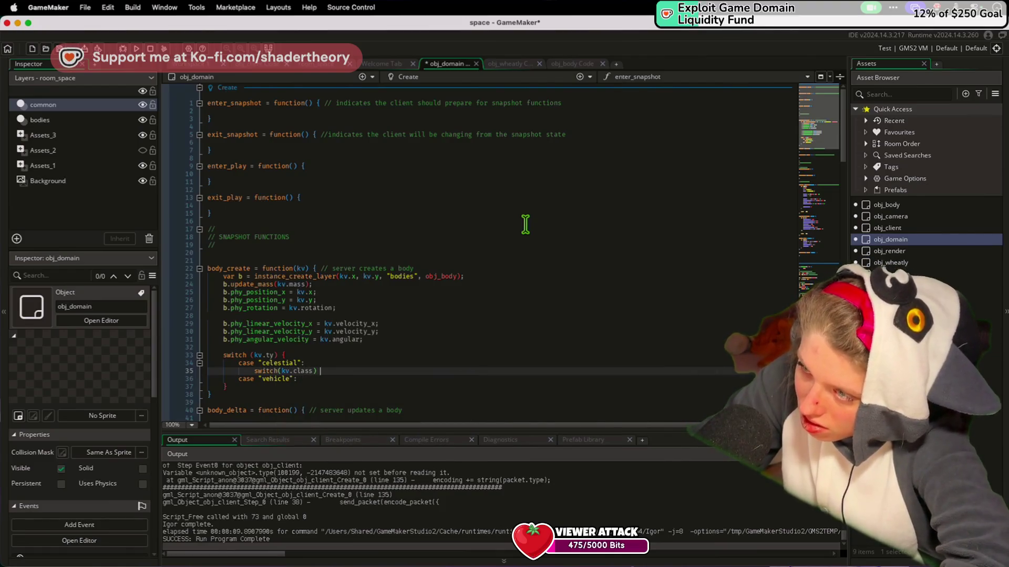
{"action": "type", "text": " {"}
{"action": "key", "text": "Return"}
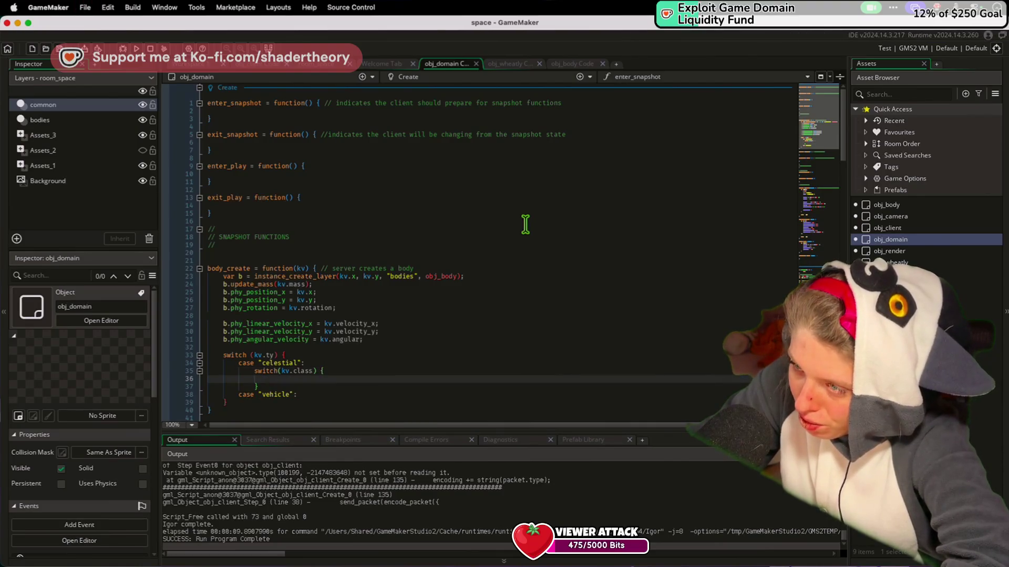
{"action": "type", "text": "case \""}
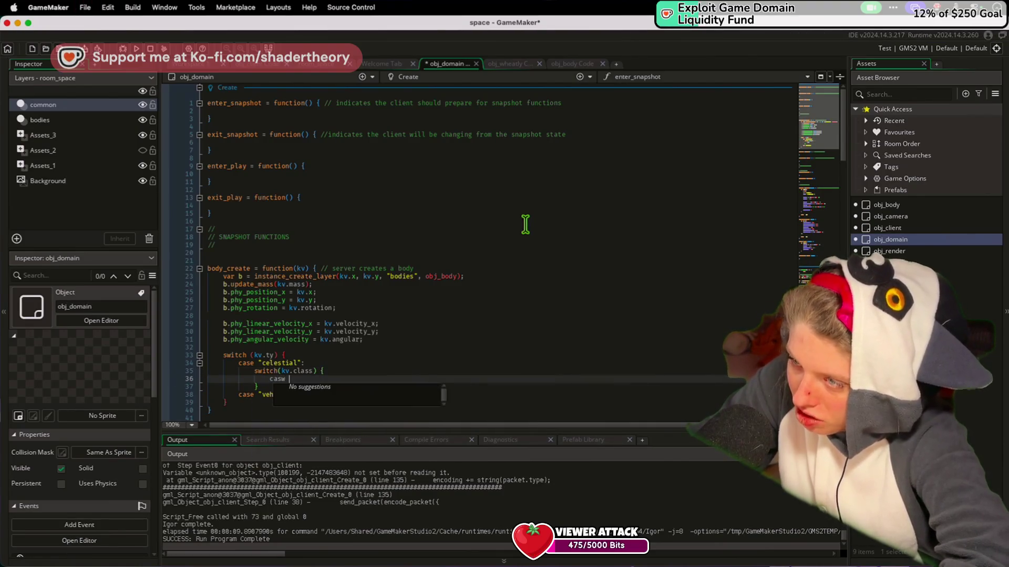
{"action": "type", "text": "star\""}
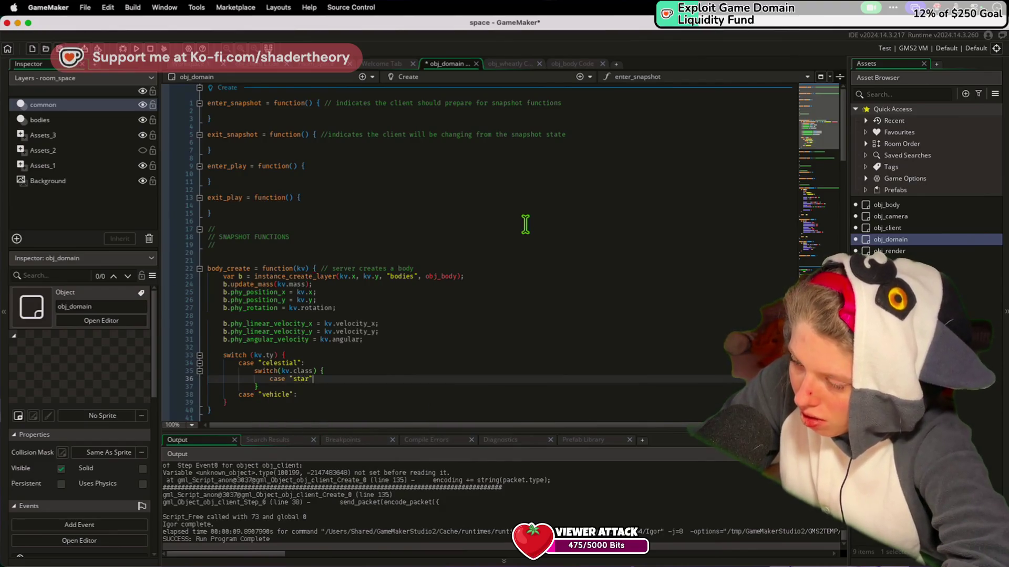
{"action": "key", "text": "Return"}
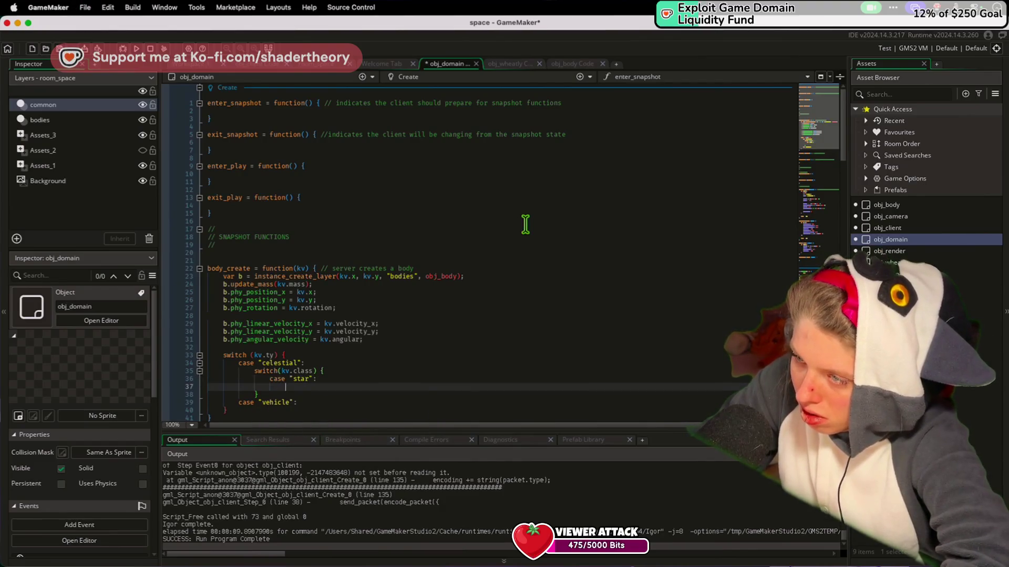
{"action": "key", "text": "super+Tab"}
{"action": "scroll", "coordinate": [293, 247], "scroll_direction": "down", "scroll_amount": 5}
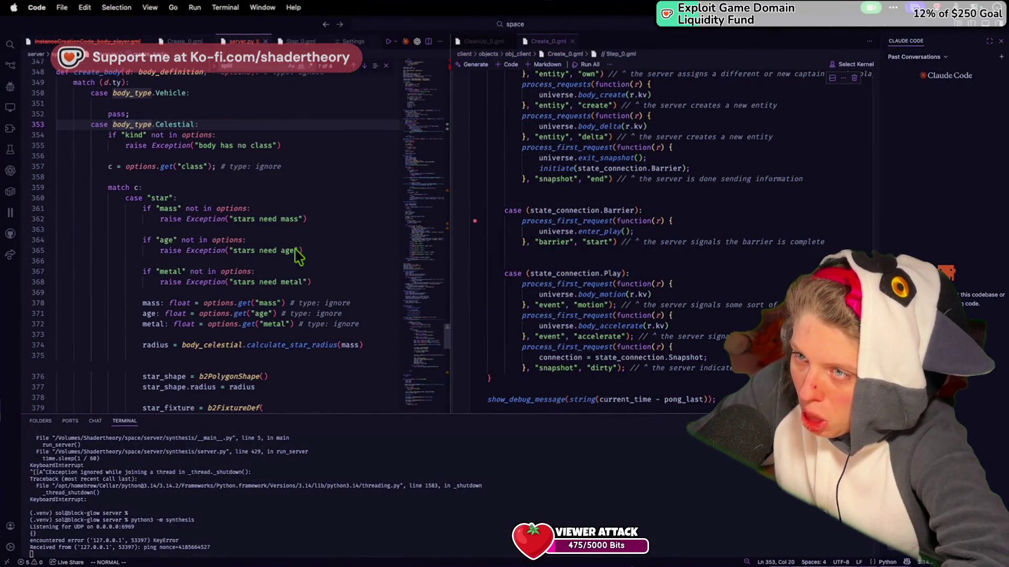
{"action": "key", "text": "super+Tab"}
Declare var metal = kv.metal; in the star case
{"action": "type", "text": "var mas"}
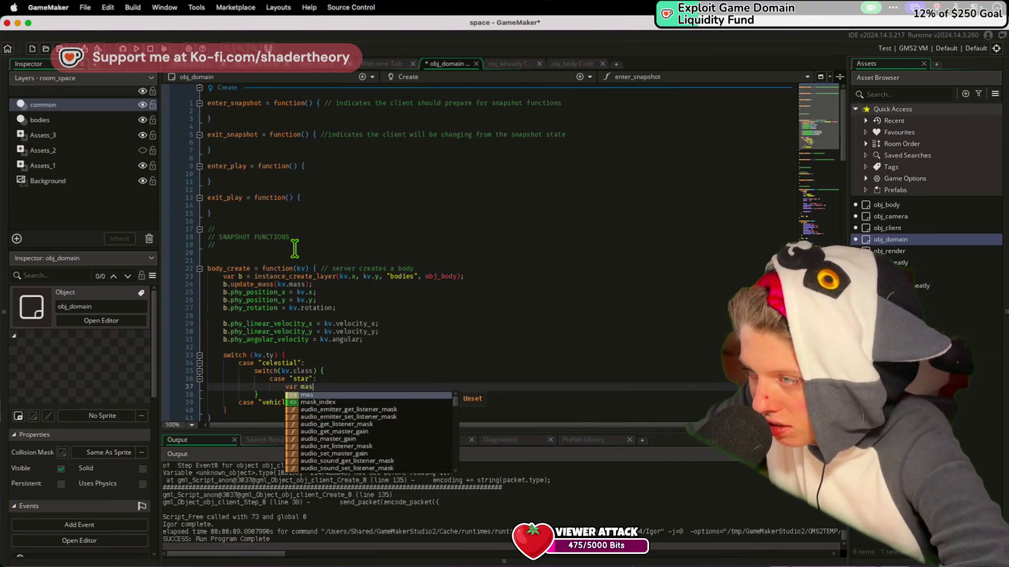
{"action": "key", "text": "BackSpace"}
{"action": "key", "text": "BackSpace"}
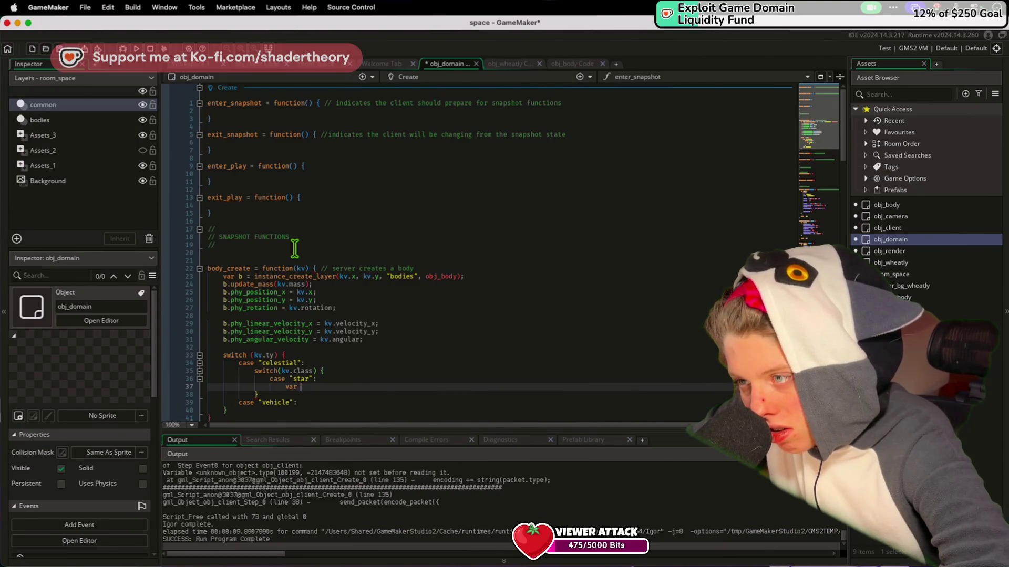
{"action": "type", "text": "metal = "}
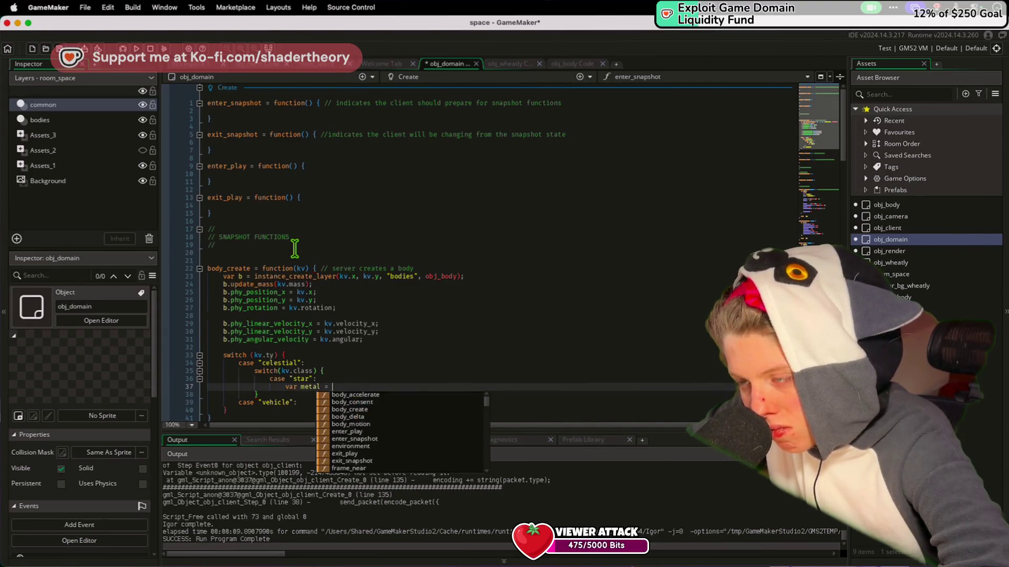
{"action": "type", "text": "kv.metal;"}
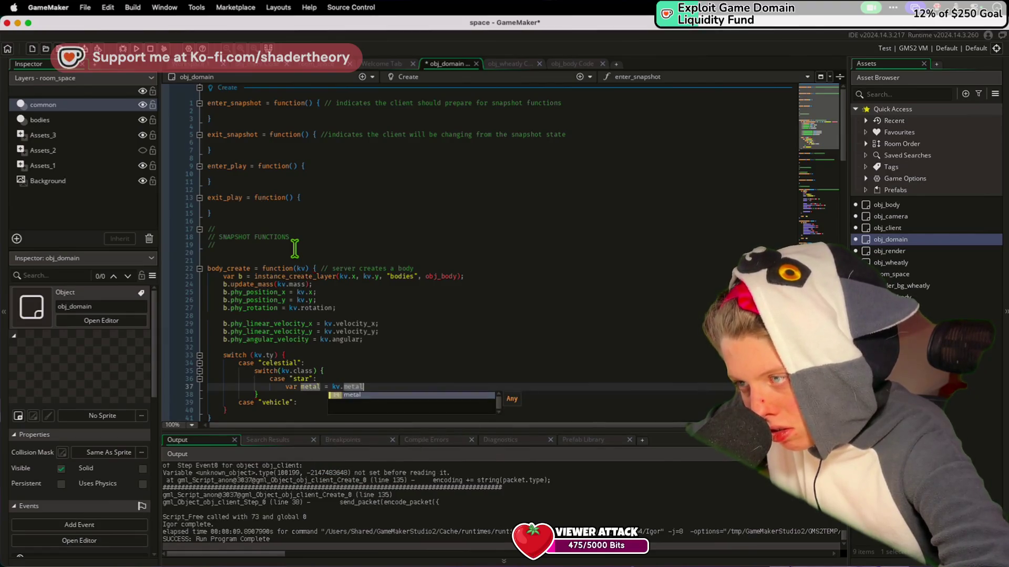
{"action": "key", "text": "Return"}
Add var mass = kv.mass above the update_mass call and save the code
{"action": "left_click", "coordinate": [310, 284]}
{"action": "key", "text": "BackSpace"}
{"action": "key", "text": "BackSpace"}
{"action": "key", "text": "BackSpace"}
{"action": "key", "text": "Up"}
{"action": "key", "text": "End"}
{"action": "key", "text": "Return"}
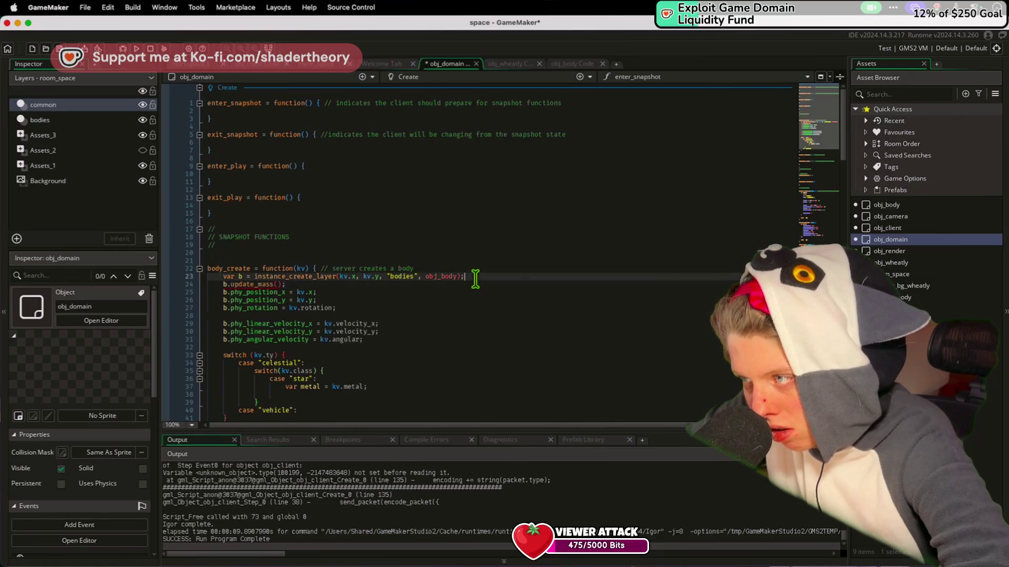
{"action": "type", "text": "var mass = kv.mass"}
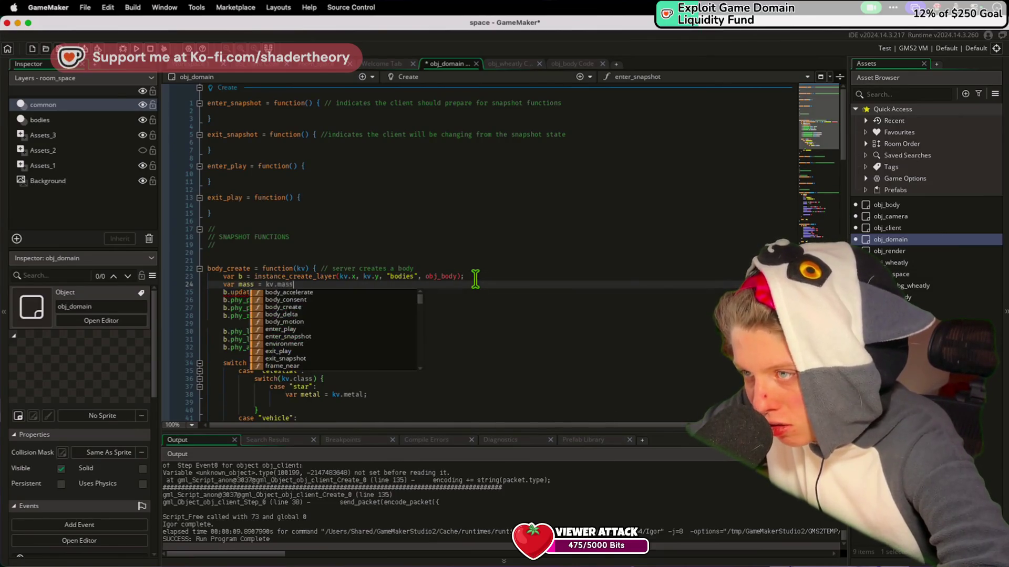
{"action": "key", "text": "ctrl+s"}
Declare var age = kv.age; below the metal line in the star case
{"action": "left_click", "coordinate": [377, 403]}
{"action": "type", "text": "var"}
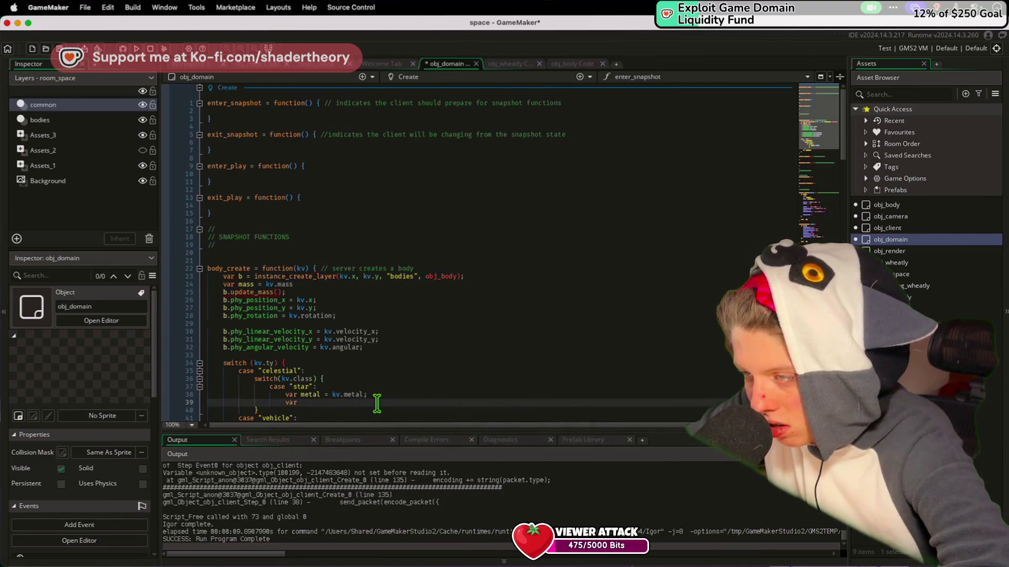
{"action": "key", "text": "super+Tab"}
{"action": "key", "text": "super+Tab"}
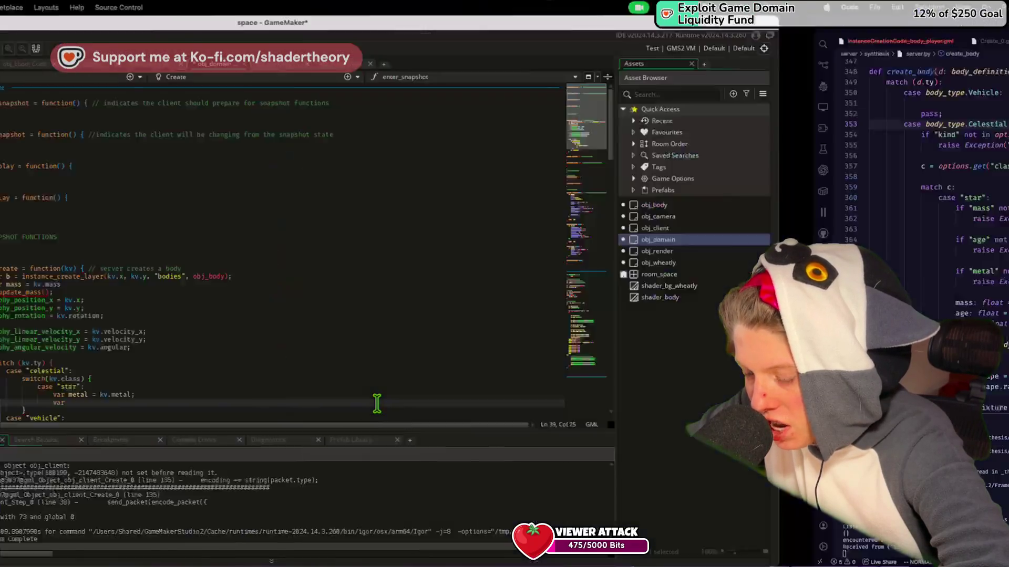
{"action": "type", "text": "age = kv.age;"}
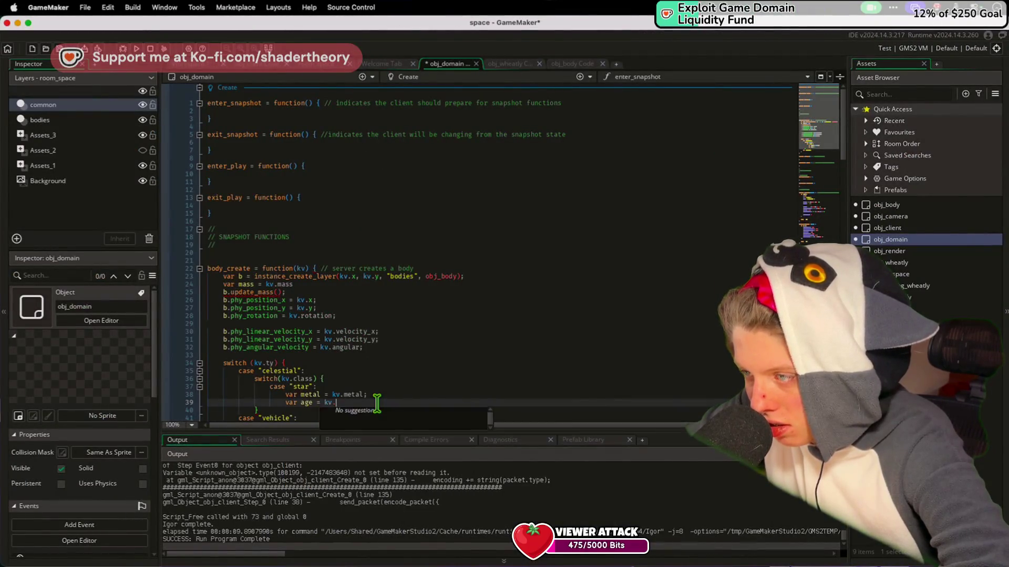
{"action": "key", "text": "Return"}
{"action": "key", "text": "Return"}
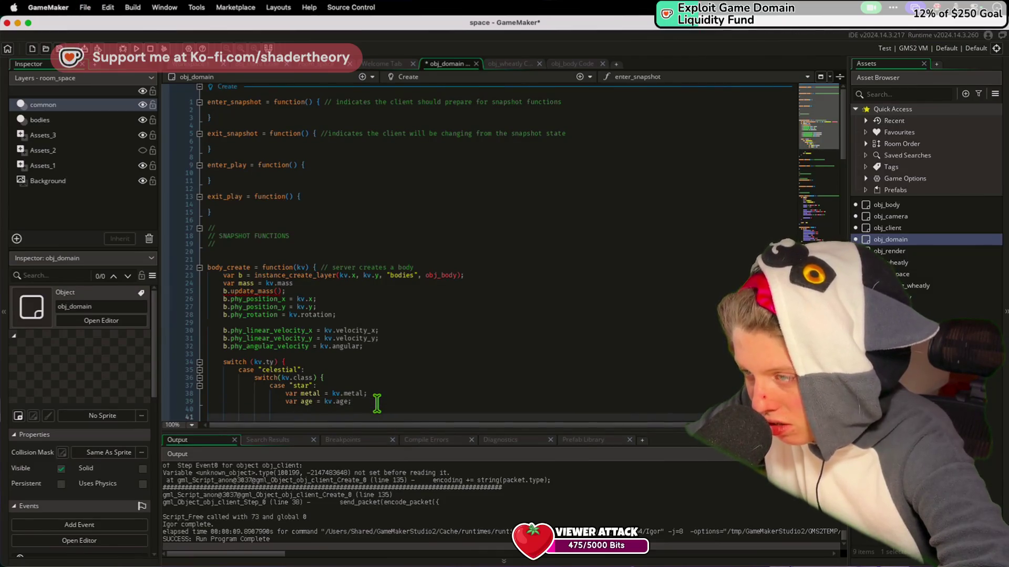
{"action": "scroll", "coordinate": [377, 404], "scroll_direction": "down", "scroll_amount": 5}
{"action": "scroll", "coordinate": [376, 404], "scroll_direction": "up", "scroll_amount": 4}
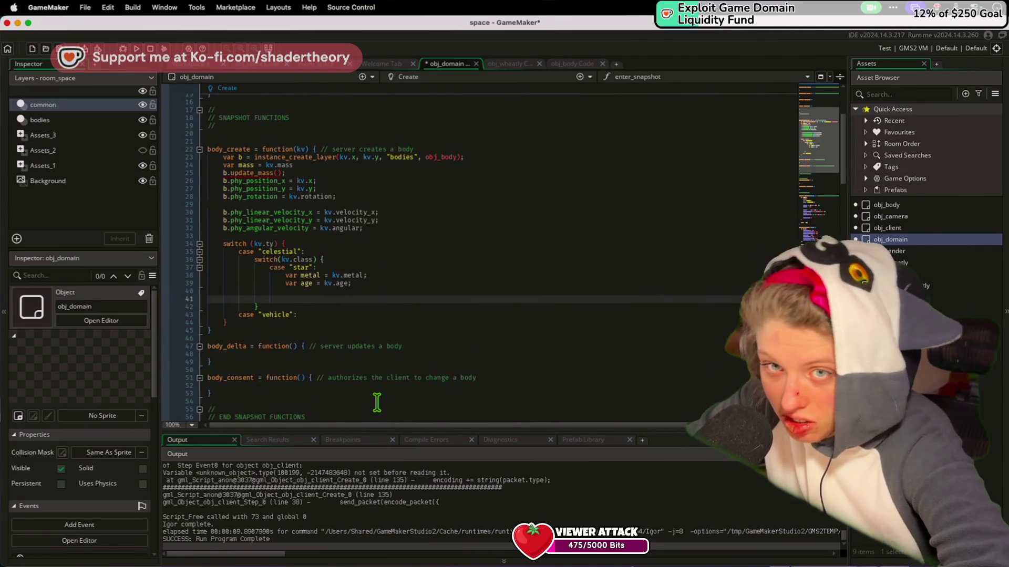
{"action": "key", "text": "Tab"}
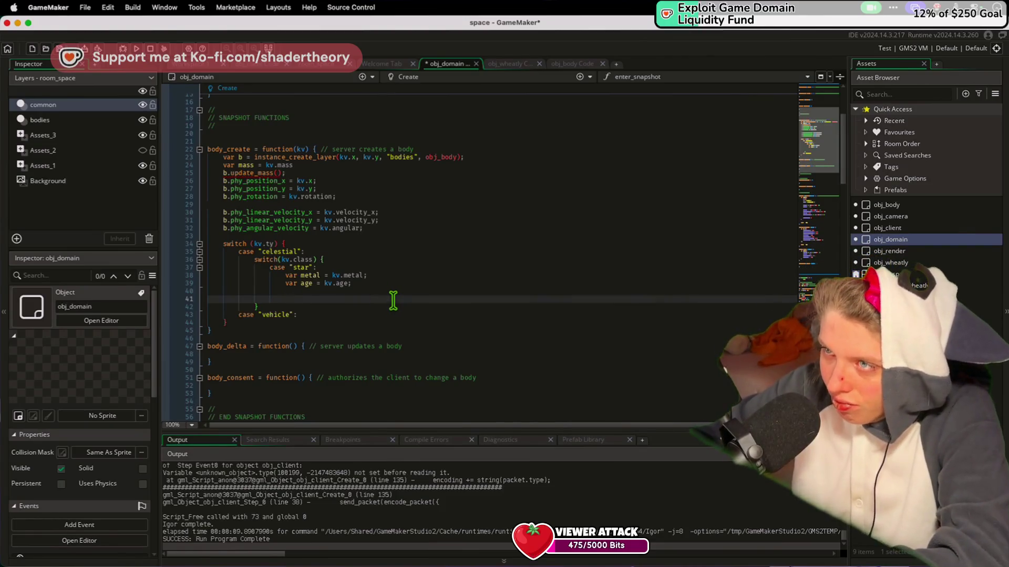
{"action": "left_click_drag", "start_coordinate": [393, 300], "coordinate": [328, 269]}
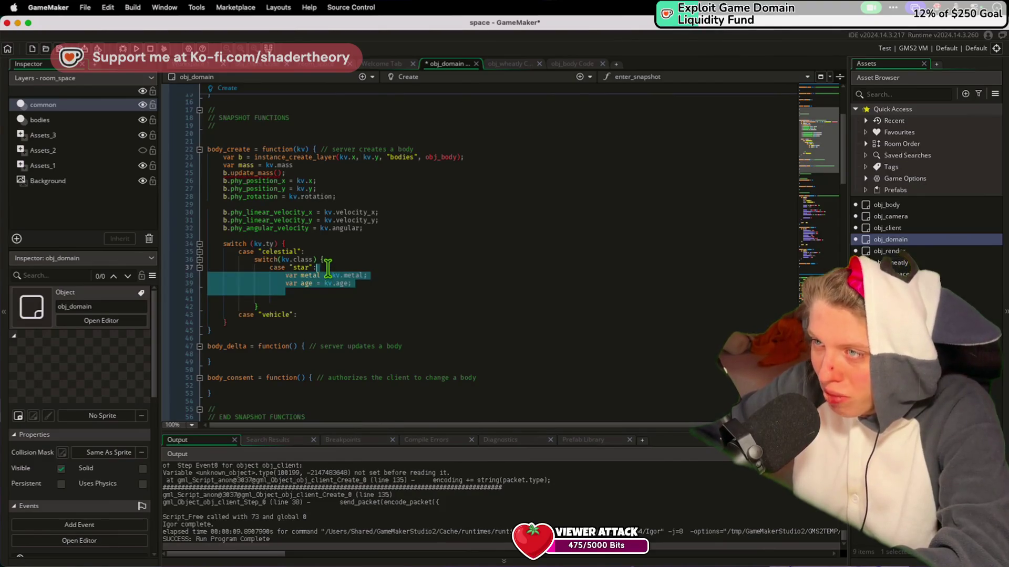
{"action": "left_click", "coordinate": [321, 289]}
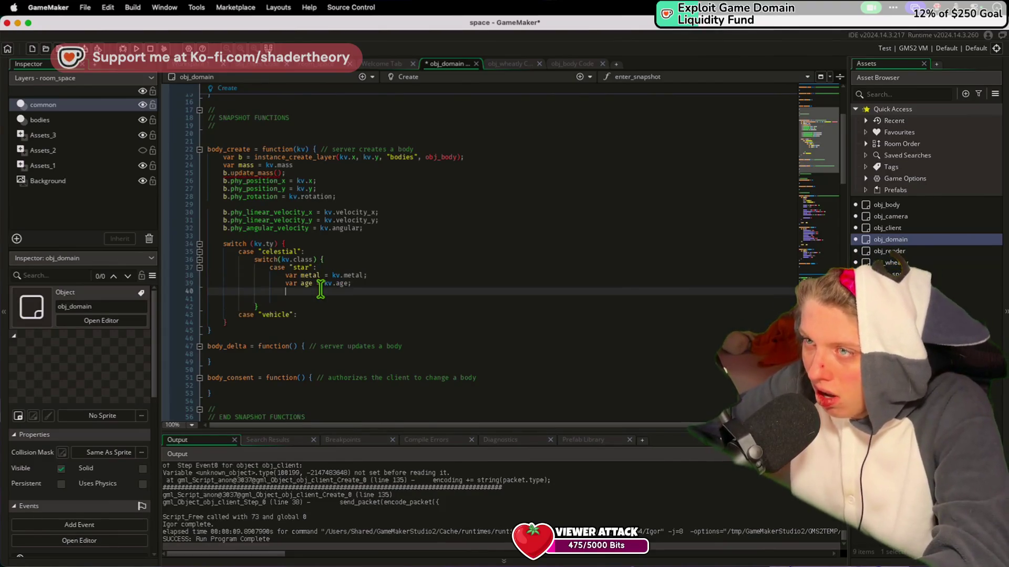
{"action": "left_click", "coordinate": [278, 173]}
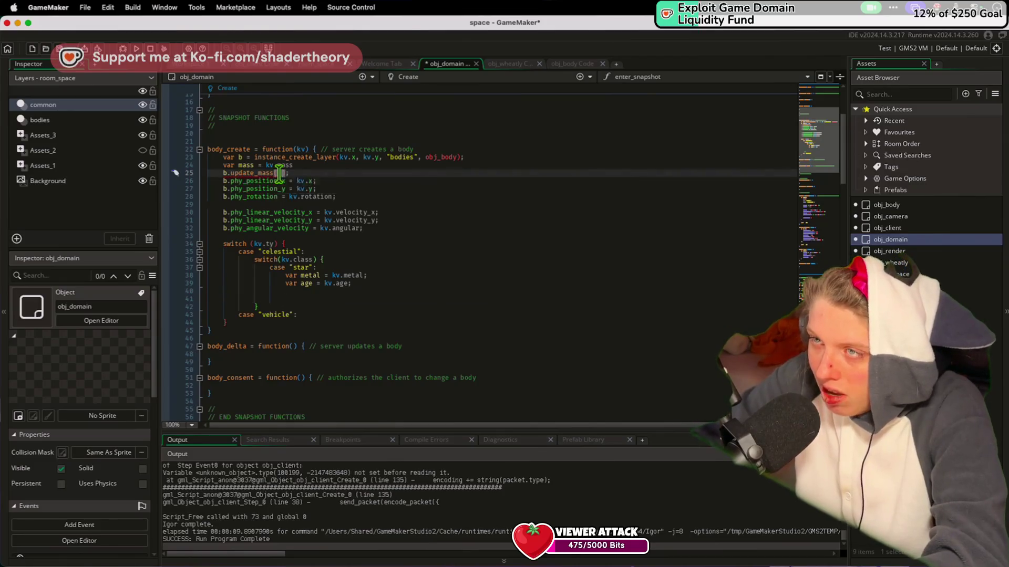
Pass mass as the only update_mass argument and save the Create code
{"action": "type", "text": "mass"}
{"action": "left_click", "coordinate": [320, 330]}
{"action": "left_click", "coordinate": [329, 300]}
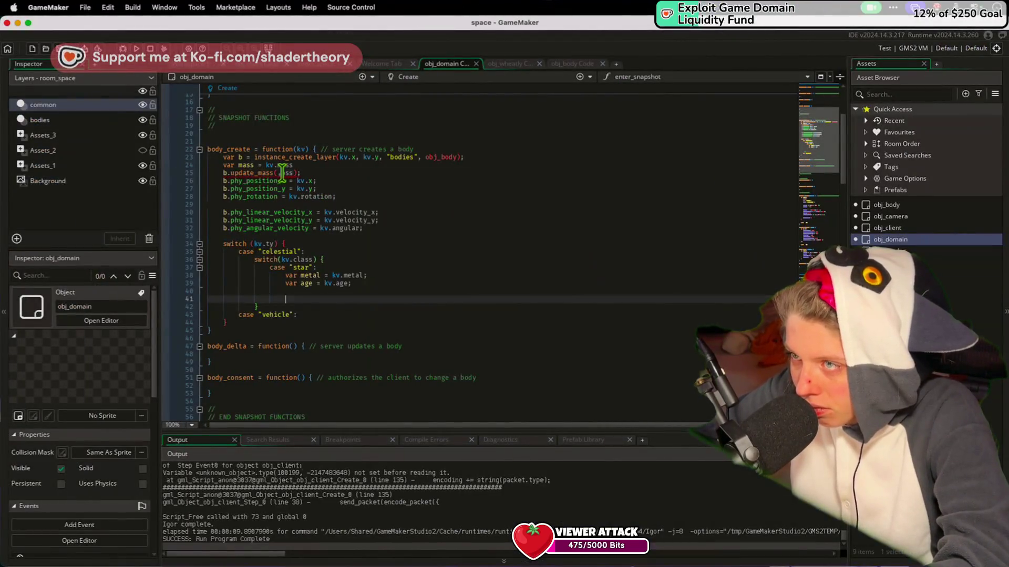
{"action": "double_click", "coordinate": [283, 173]}
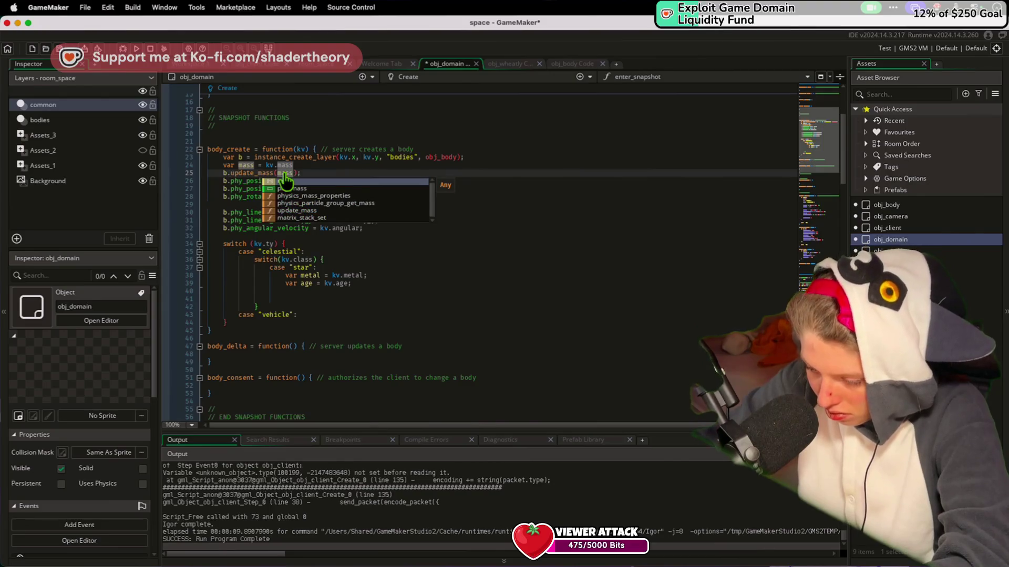
{"action": "key", "text": "Escape"}
{"action": "key", "text": "ctrl+s"}
Compare with server.py, then place the caret on blank line 41 in the star case
{"action": "left_click", "coordinate": [349, 205]}
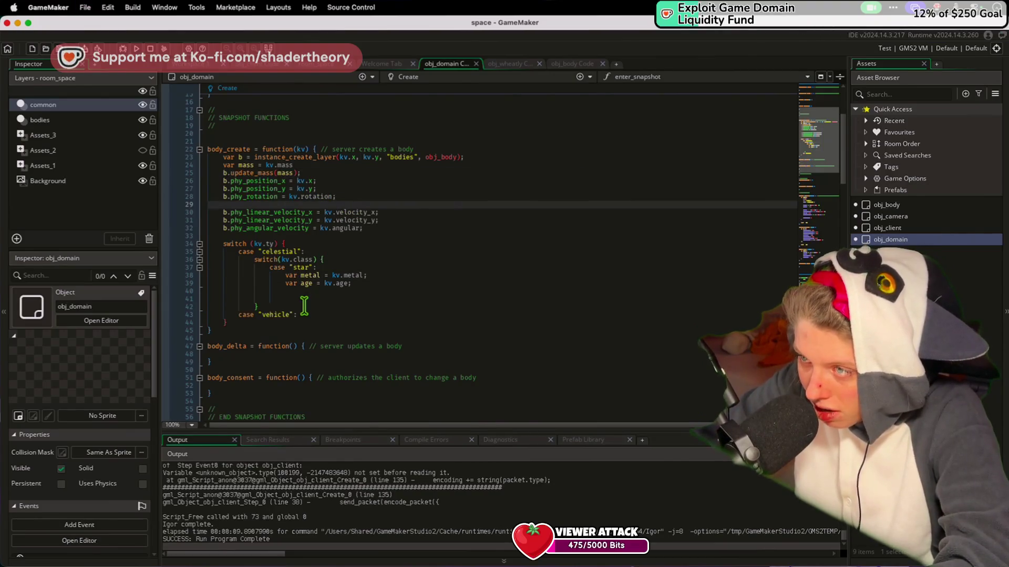
{"action": "key", "text": "ctrl+Right"}
{"action": "scroll", "coordinate": [310, 305], "scroll_direction": "down", "scroll_amount": 6}
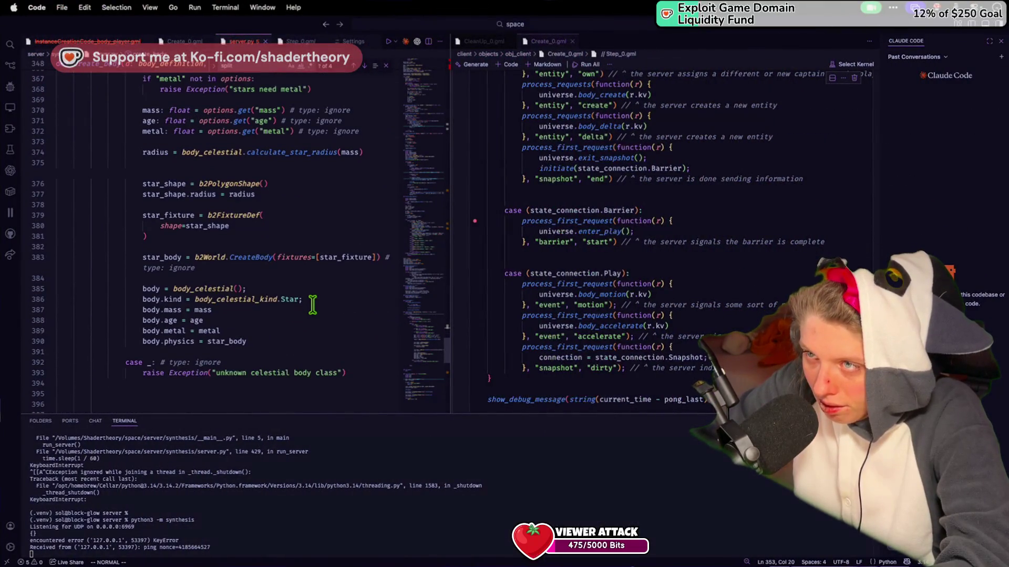
{"action": "key", "text": "ctrl+Left"}
{"action": "left_click", "coordinate": [312, 299]}
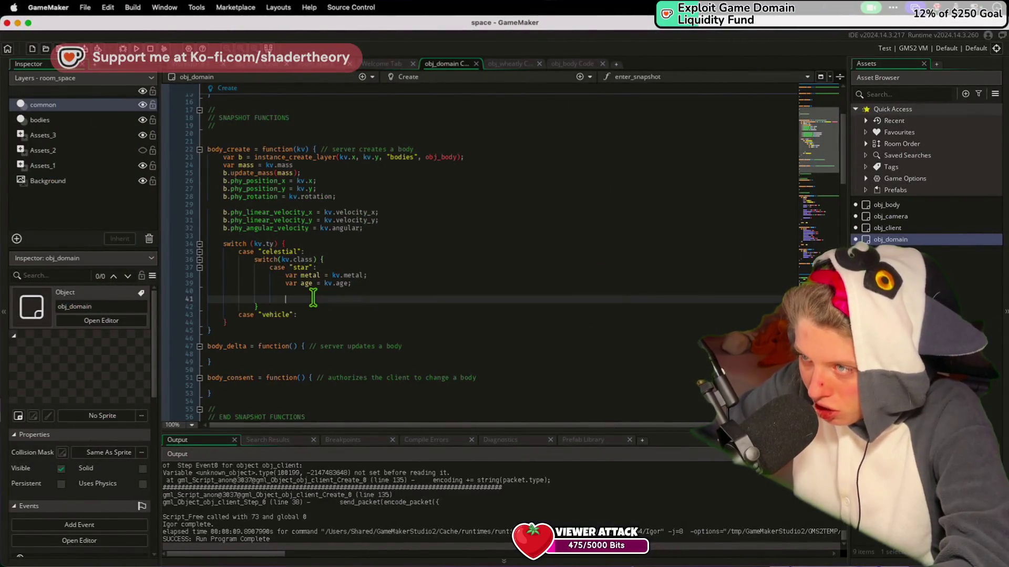
Write shape = physics_fixture_create(); on line 41 of the star case
{"action": "type", "text": "a"}
{"action": "key", "text": "BackSpace"}
{"action": "type", "text": "shape = s"}
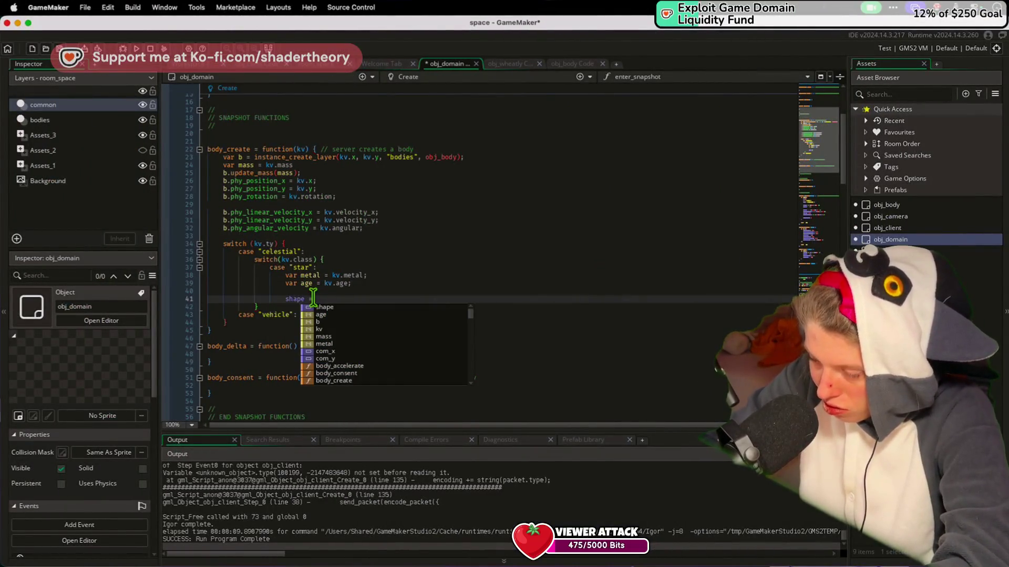
{"action": "key", "text": "BackSpace"}
{"action": "type", "text": "b"}
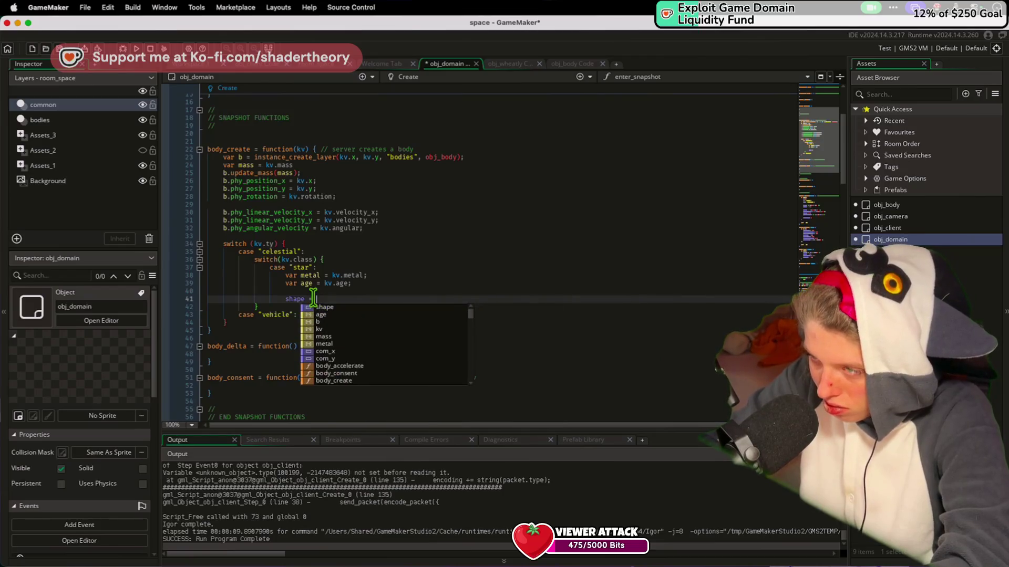
{"action": "type", "text": "ody_sh"}
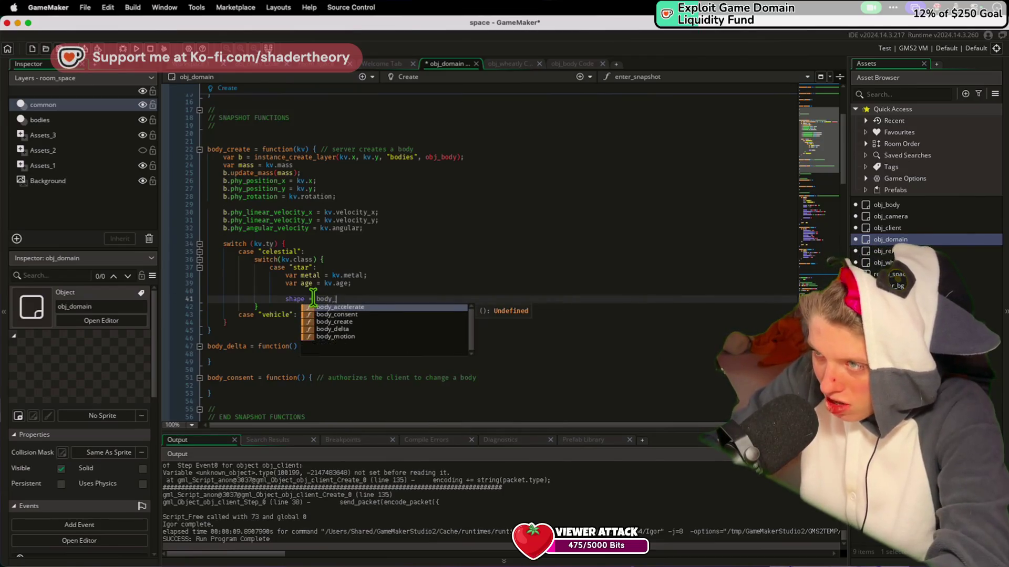
{"action": "key", "text": "BackSpace"}
{"action": "key", "text": "BackSpace"}
{"action": "key", "text": "BackSpace"}
{"action": "type", "text": "fix"}
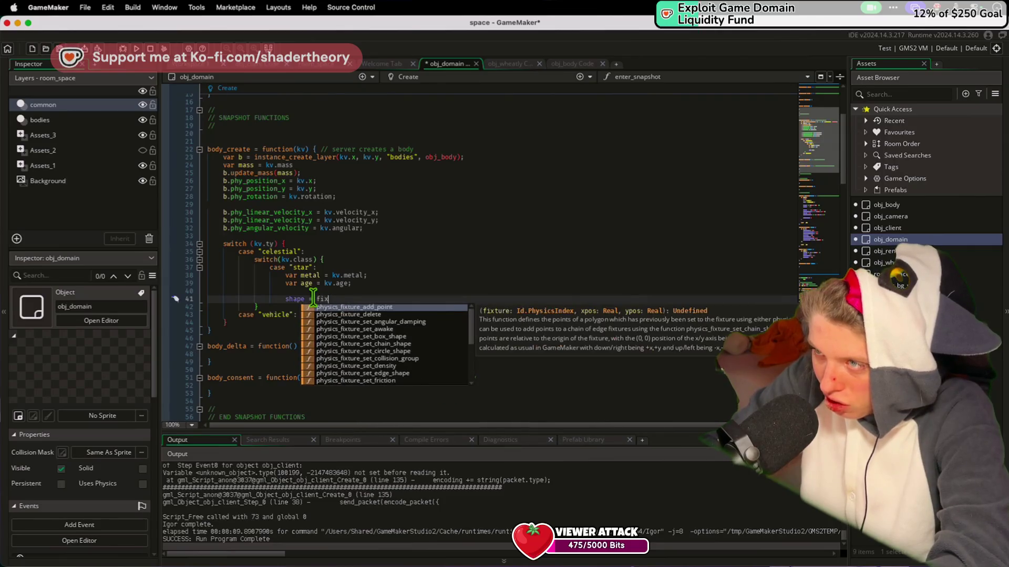
{"action": "key", "text": "BackSpace"}
{"action": "key", "text": "BackSpace"}
{"action": "key", "text": "BackSpace"}
{"action": "type", "text": "physics_bo"}
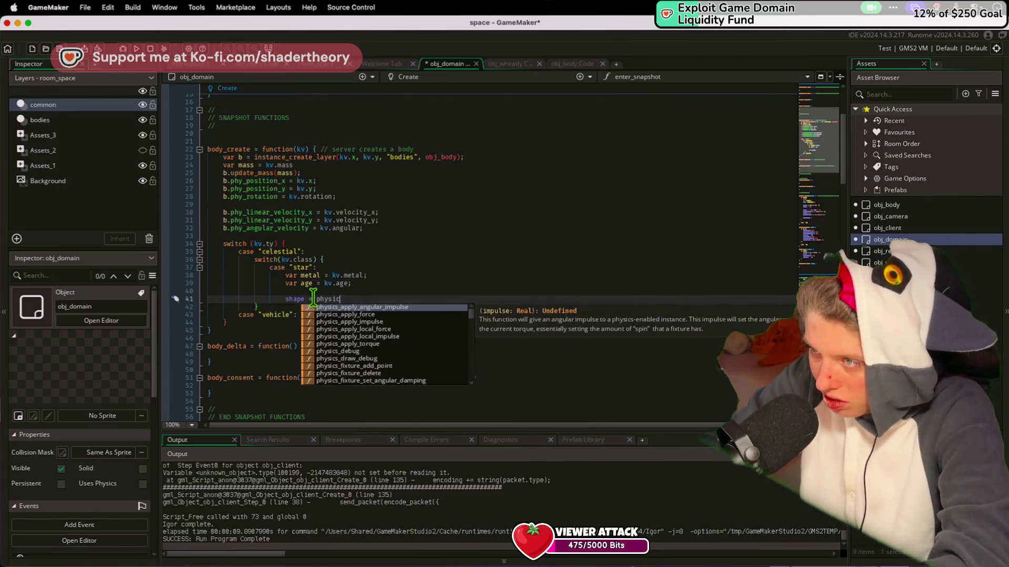
{"action": "key", "text": "BackSpace"}
{"action": "key", "text": "BackSpace"}
{"action": "type", "text": "sha"}
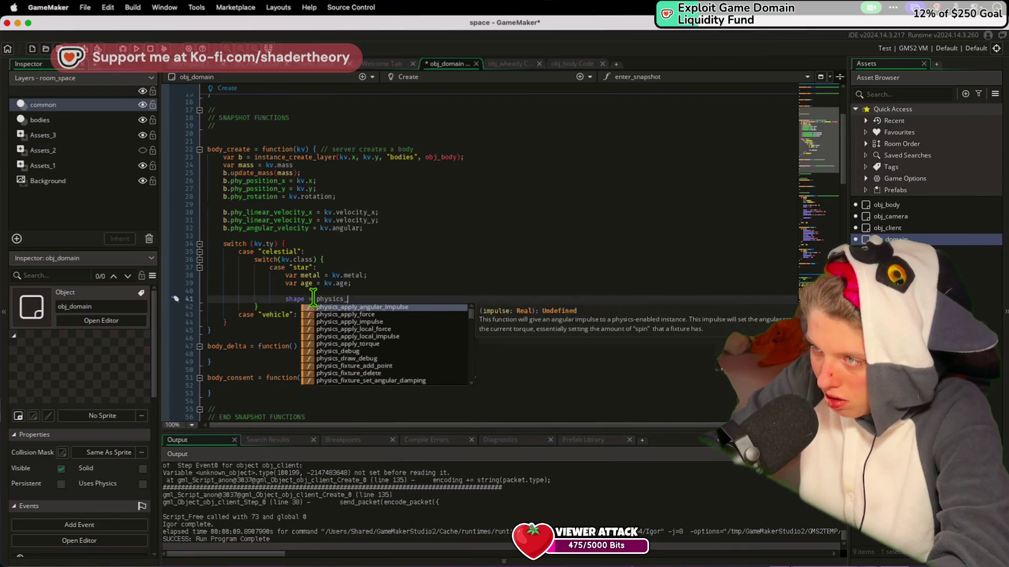
{"action": "key", "text": "BackSpace"}
{"action": "key", "text": "BackSpace"}
{"action": "key", "text": "BackSpace"}
{"action": "type", "text": "fix"}
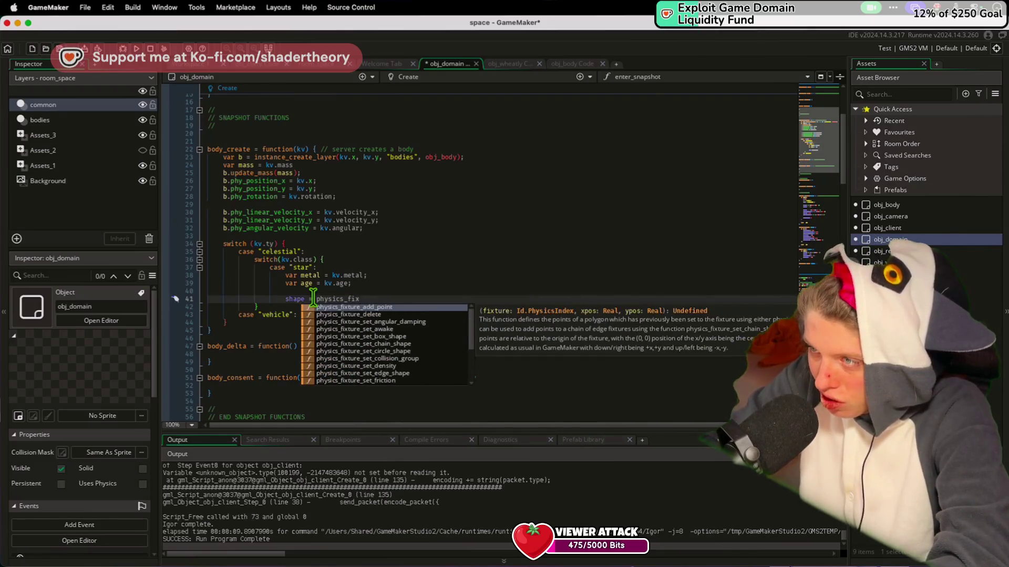
{"action": "key", "text": "Up"}
{"action": "key", "text": "Up"}
{"action": "key", "text": "Up"}
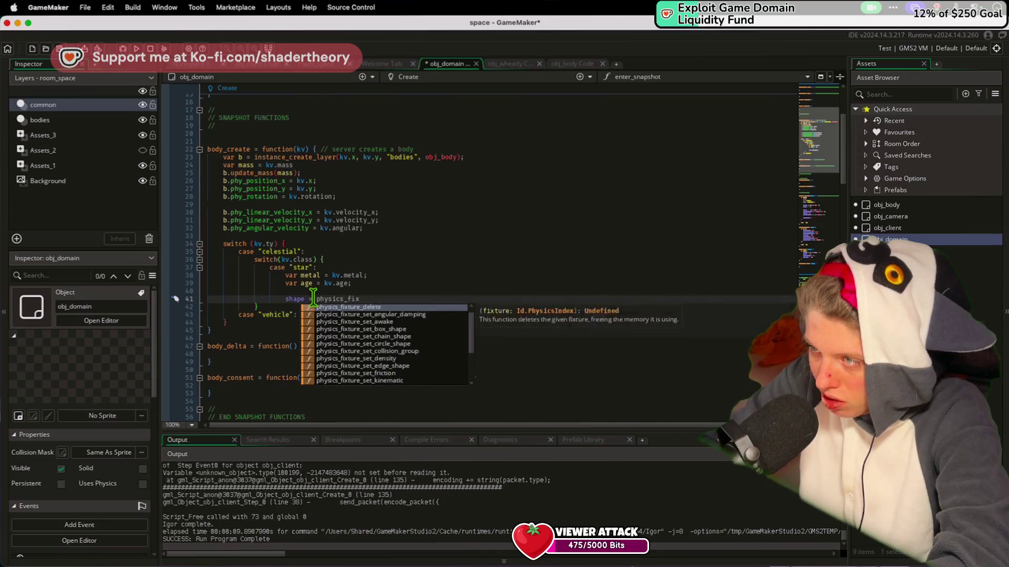
{"action": "key", "text": "Up"}
{"action": "key", "text": "Up"}
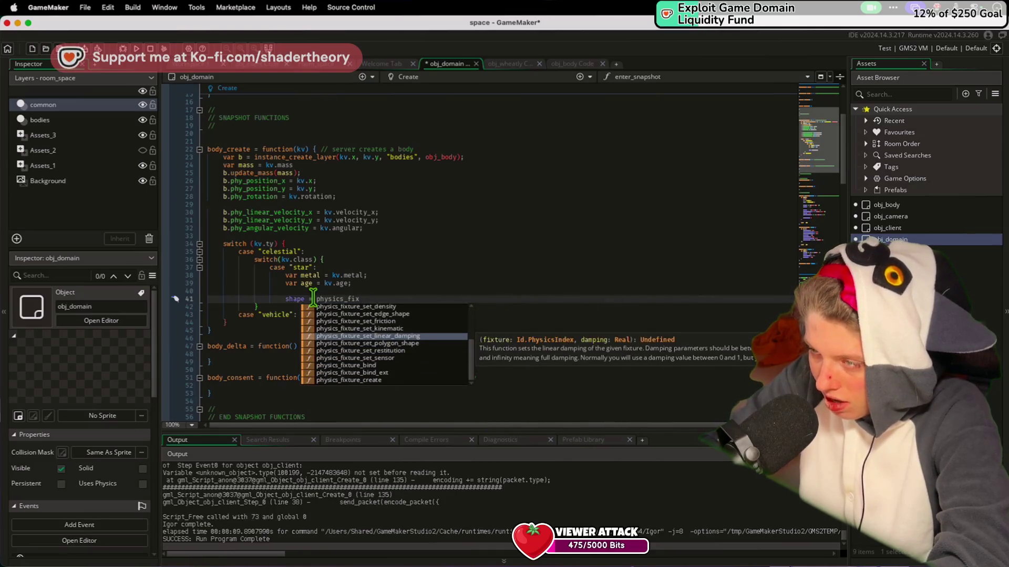
{"action": "key", "text": "Down"}
{"action": "key", "text": "Down"}
{"action": "key", "text": "Down"}
{"action": "key", "text": "Return"}
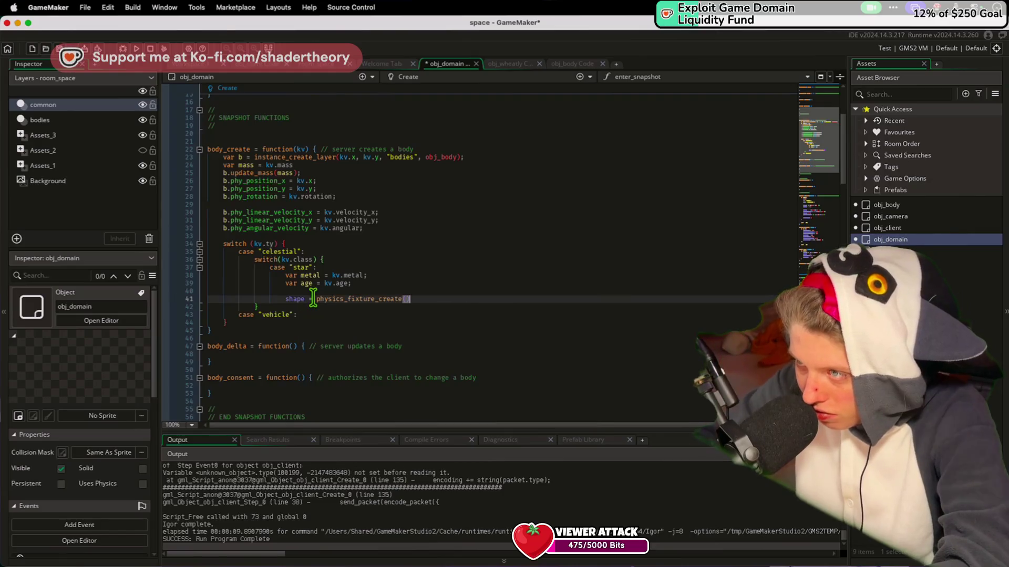
{"action": "key", "text": "End"}
{"action": "type", "text": ";"}
{"action": "key", "text": "Return"}
Begin physics_fixture_set_circle_shape(shape, on line 42, checking the star fixture in server.py
{"action": "type", "text": "shape."}
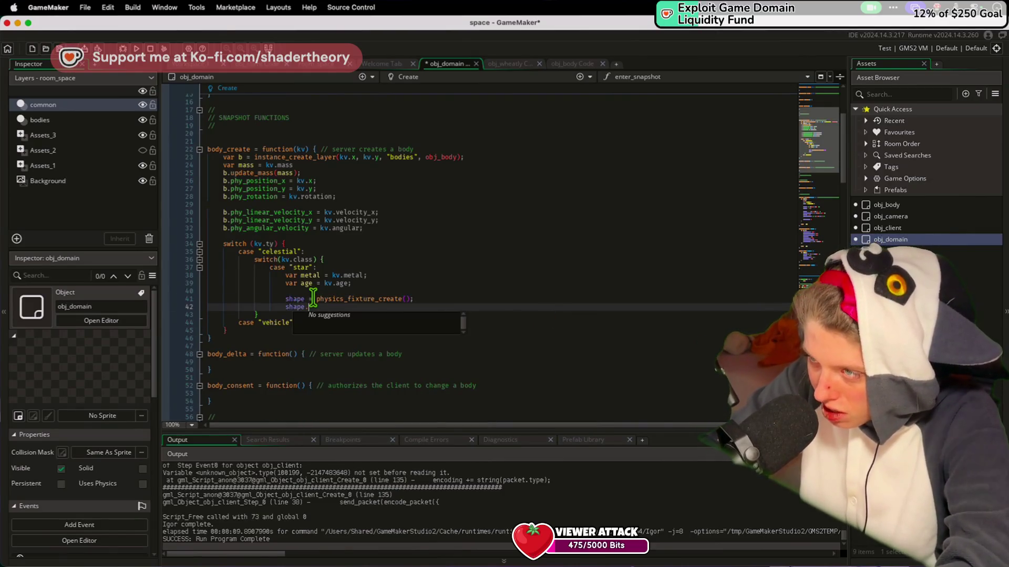
{"action": "key", "text": "BackSpace"}
{"action": "key", "text": "BackSpace"}
{"action": "key", "text": "BackSpace"}
{"action": "type", "text": "ph"}
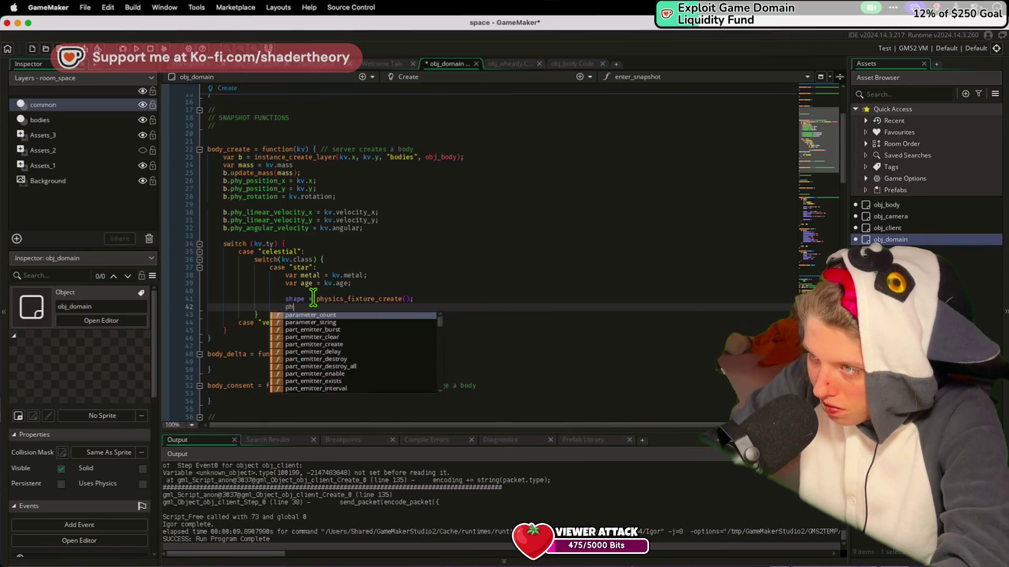
{"action": "type", "text": "ysics_fixture_"}
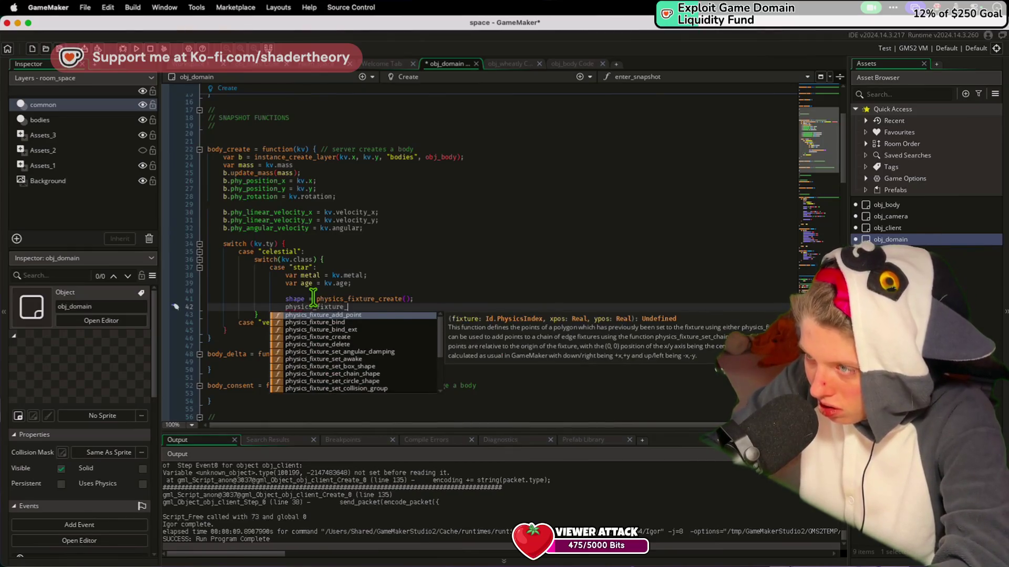
{"action": "type", "text": "set_cir"}
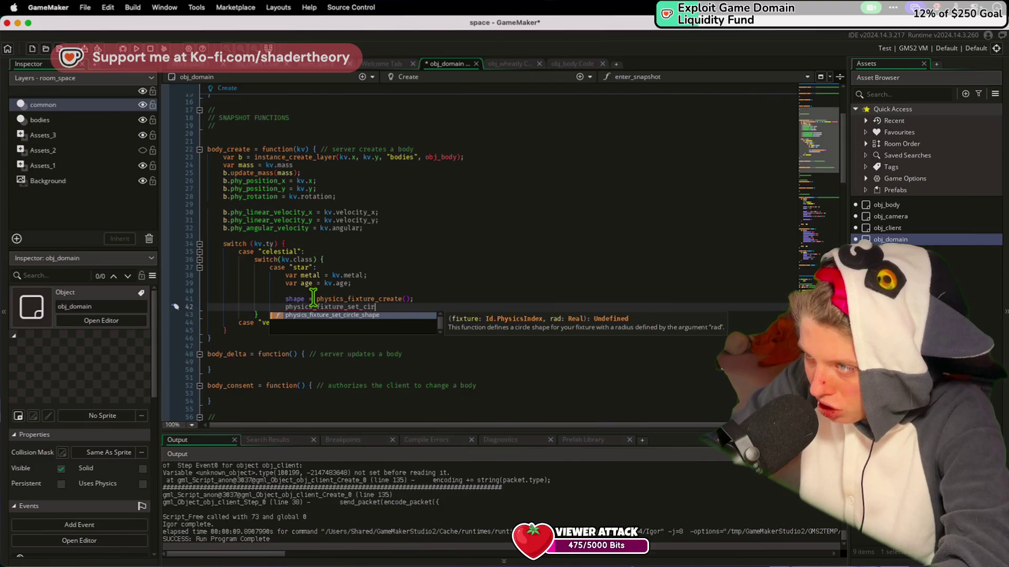
{"action": "type", "text": "cle_shape(shape,"}
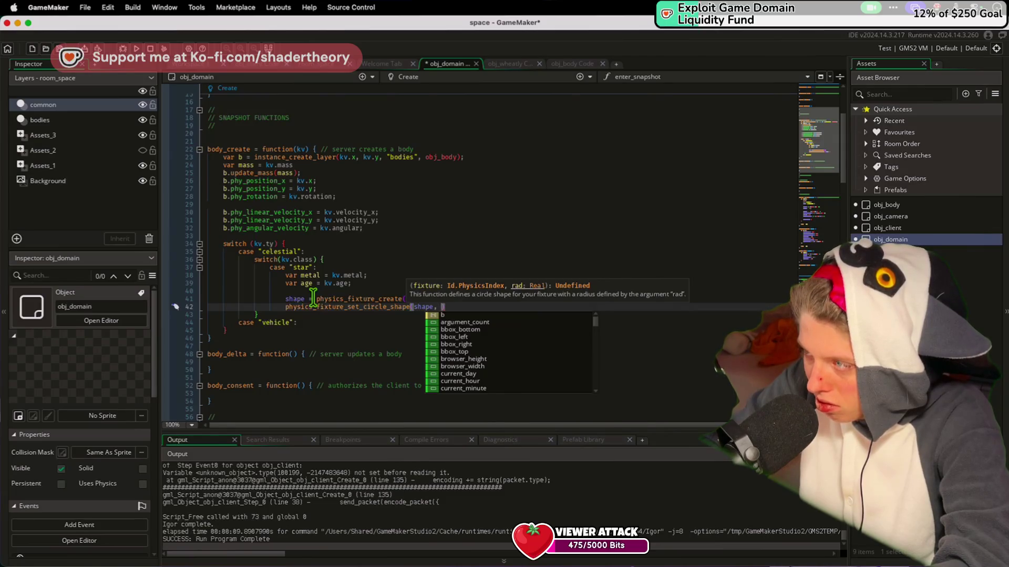
{"action": "key", "text": "super+Tab"}
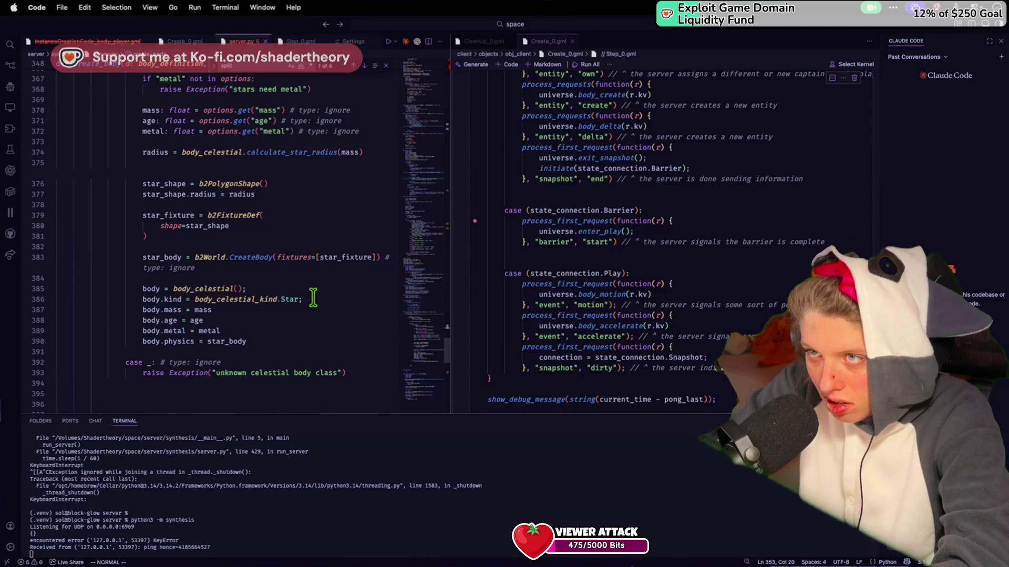
{"action": "scroll", "coordinate": [314, 298], "scroll_direction": "up", "scroll_amount": 3}
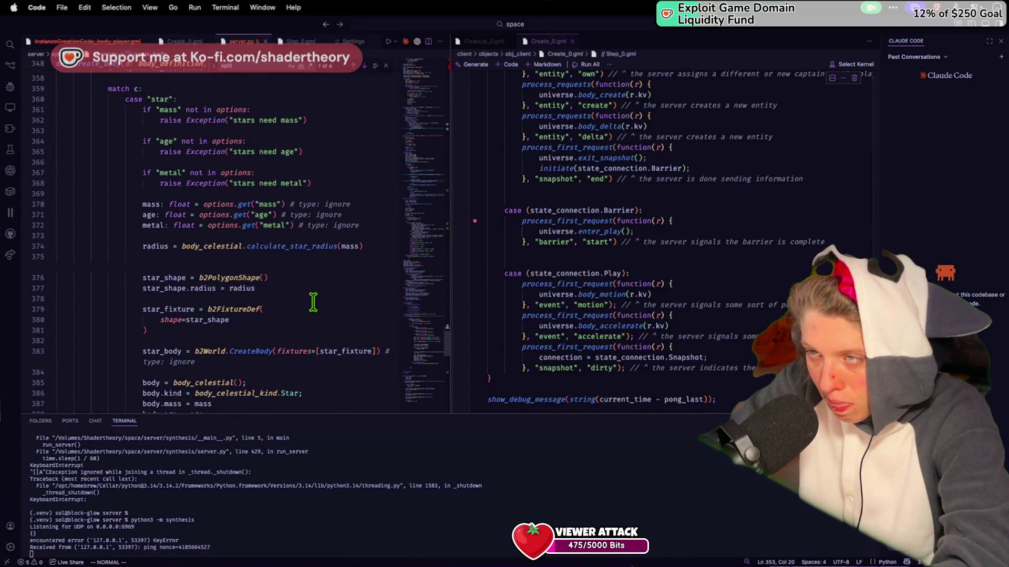
{"action": "key", "text": "super+Tab"}
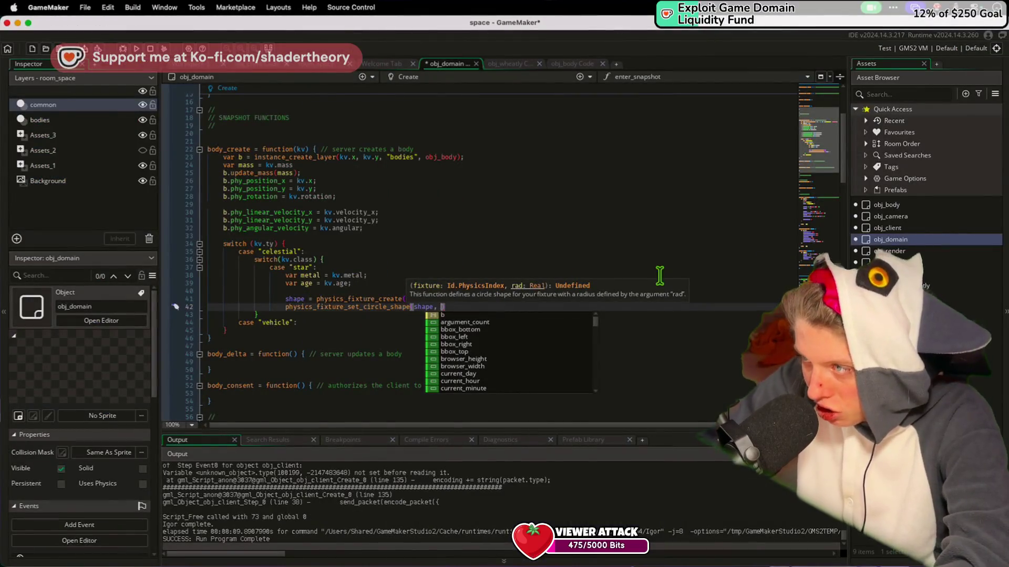
Finish the circle-shape call with kv.physics_radius as the radius and save
{"action": "type", "text": "kv.radius);"}
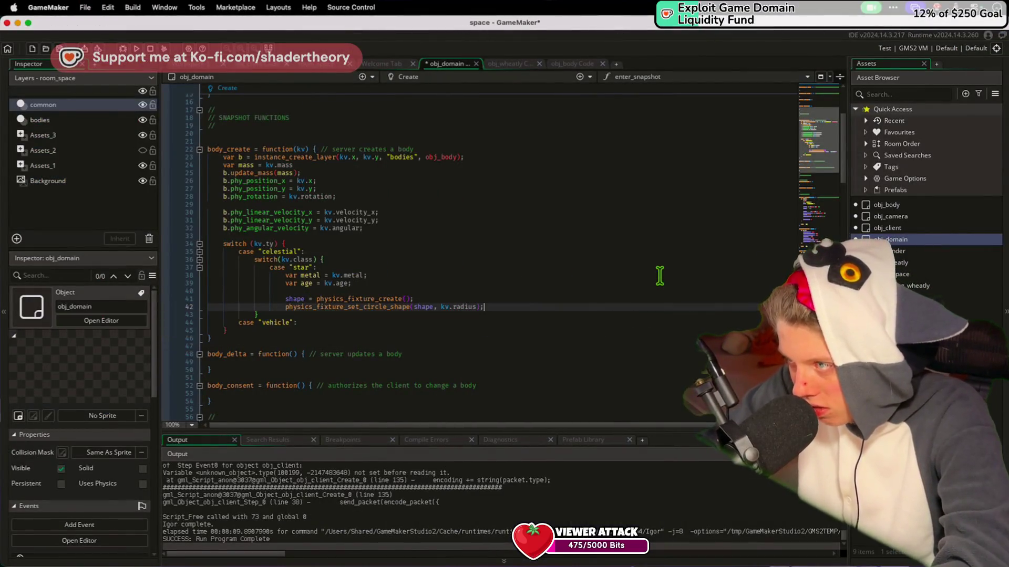
{"action": "key", "text": "Return"}
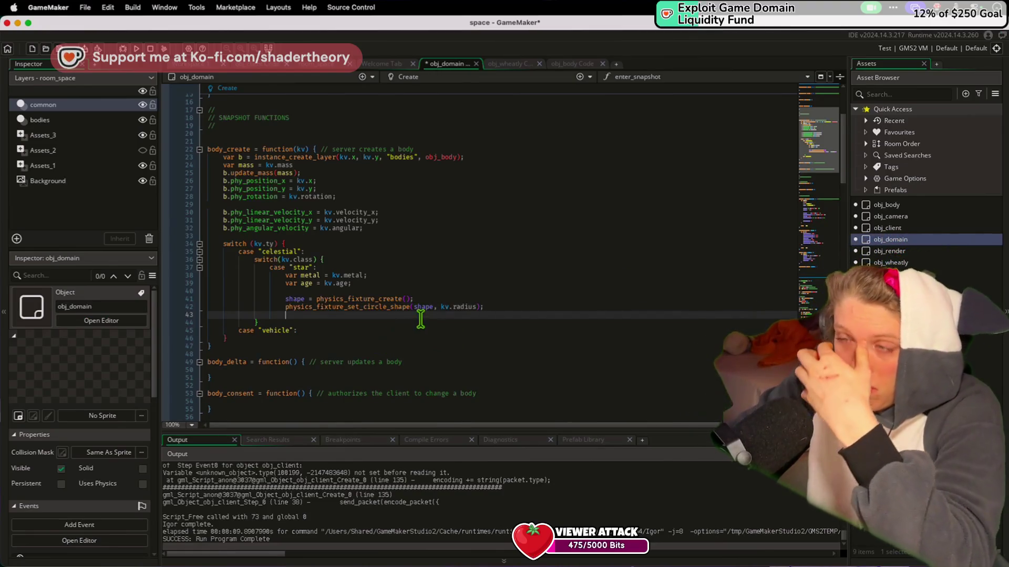
{"action": "left_click", "coordinate": [455, 308]}
{"action": "type", "text": "phy"}
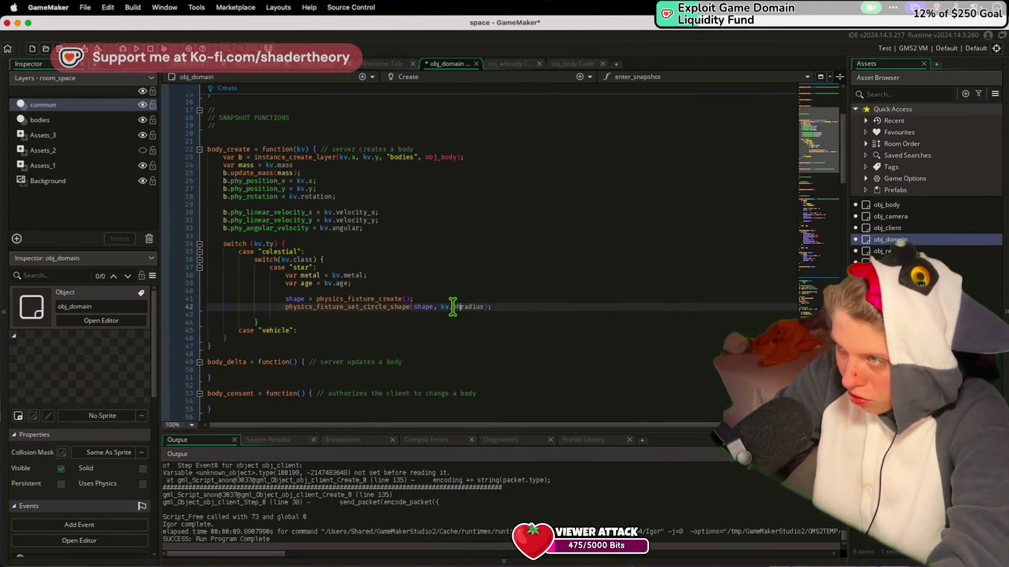
{"action": "type", "text": "sics_"}
{"action": "key", "text": "Return"}
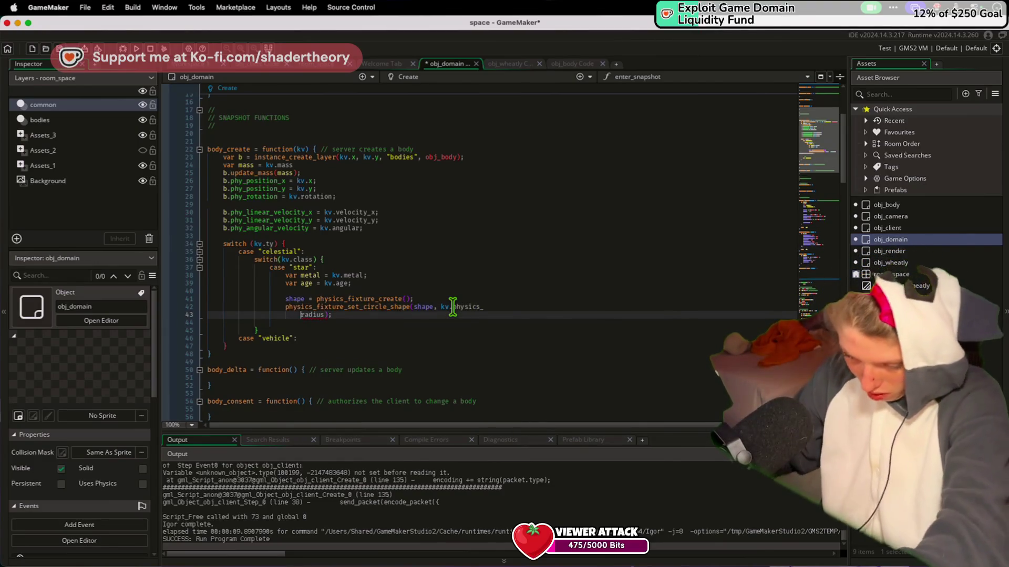
{"action": "key", "text": "BackSpace"}
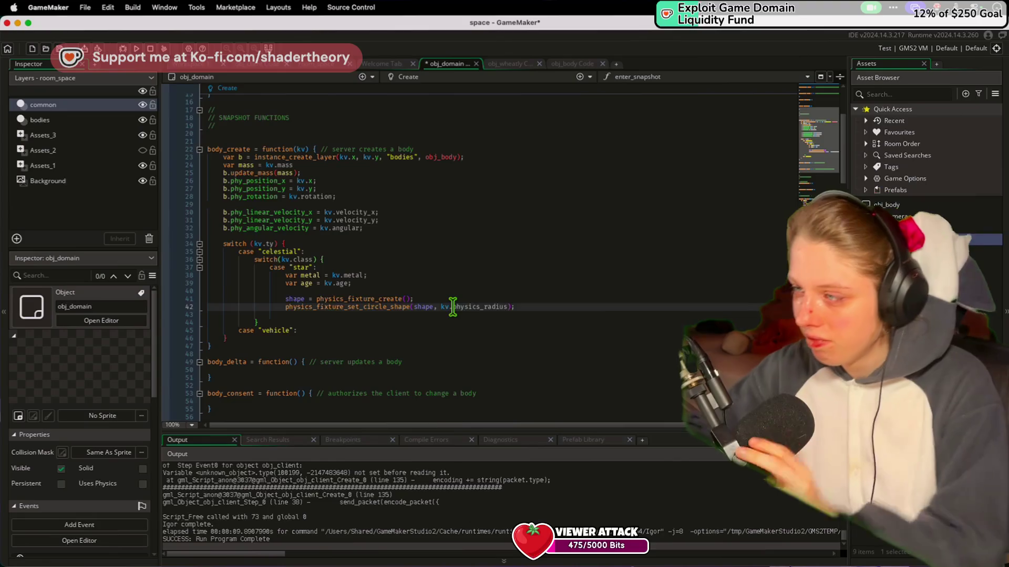
{"action": "left_click_drag", "start_coordinate": [493, 306], "coordinate": [489, 306]}
{"action": "key", "text": "super+s"}
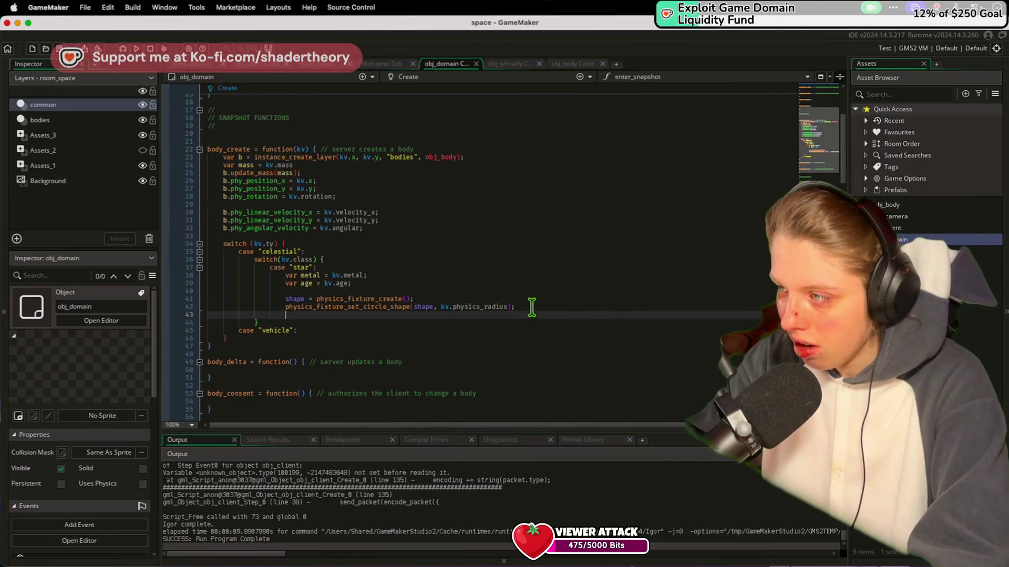
Add a blank line below the fixture setup and compare against server.py
{"action": "left_click", "coordinate": [532, 308]}
{"action": "key", "text": "Return"}
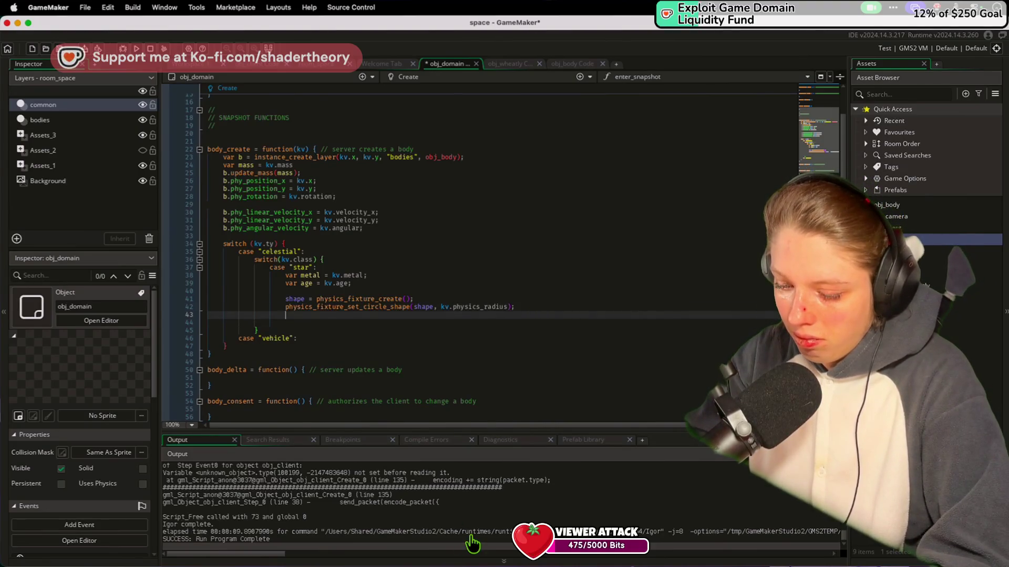
{"action": "key", "text": "super+Tab"}
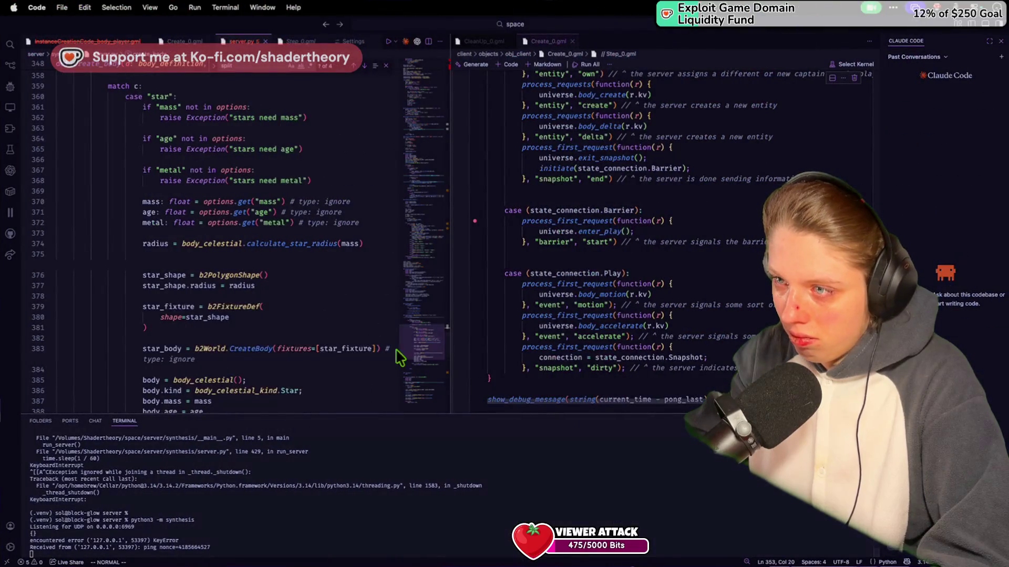
{"action": "scroll", "coordinate": [353, 326], "scroll_direction": "down", "scroll_amount": 3}
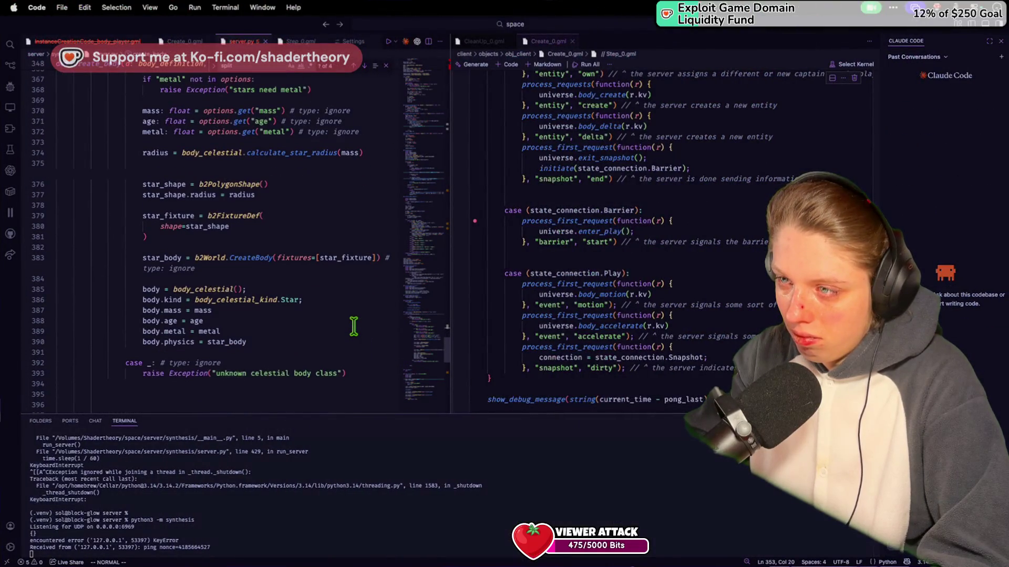
{"action": "key", "text": "super+Tab"}
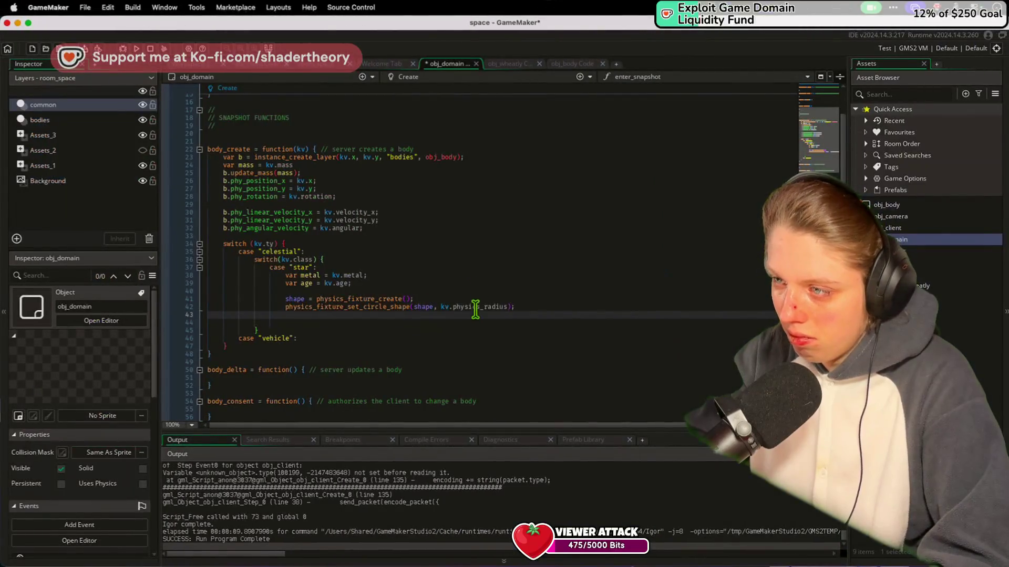
Start a physics_ assignment line in the star case, browse the physics function suggestions, then undo it
{"action": "key", "text": "Return"}
{"action": "type", "text": "physic"}
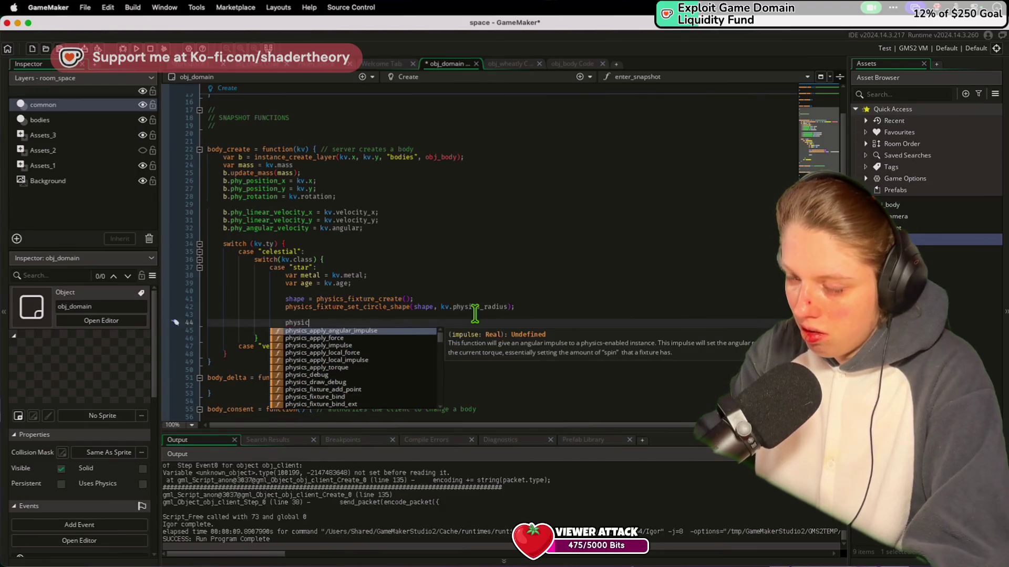
{"action": "type", "text": "ysics = "}
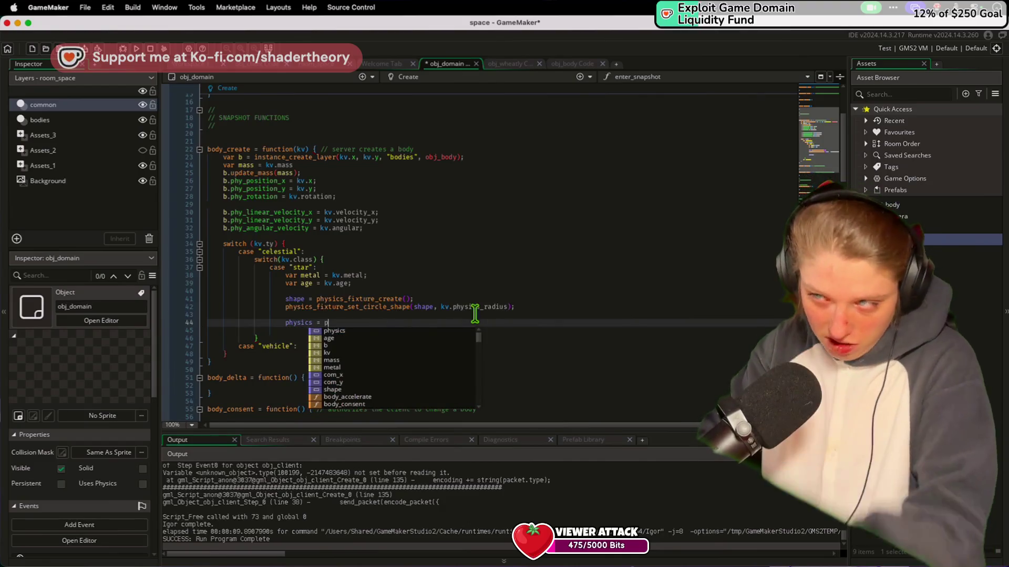
{"action": "type", "text": "physics_"}
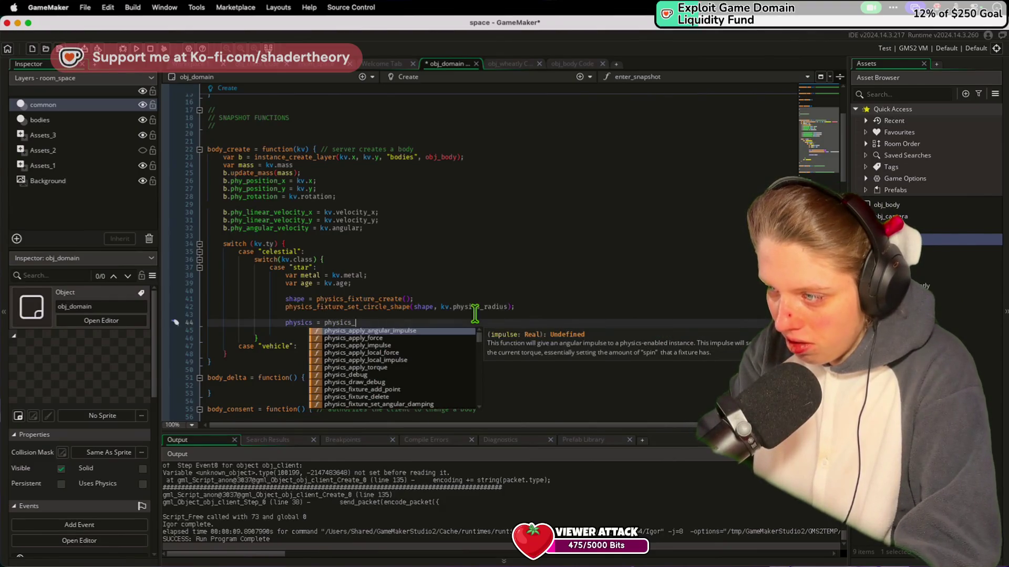
{"action": "key", "text": "Page_Down"}
{"action": "key", "text": "Page_Down"}
{"action": "key", "text": "Page_Down"}
{"action": "key", "text": "Page_Up"}
{"action": "key", "text": "Page_Up"}
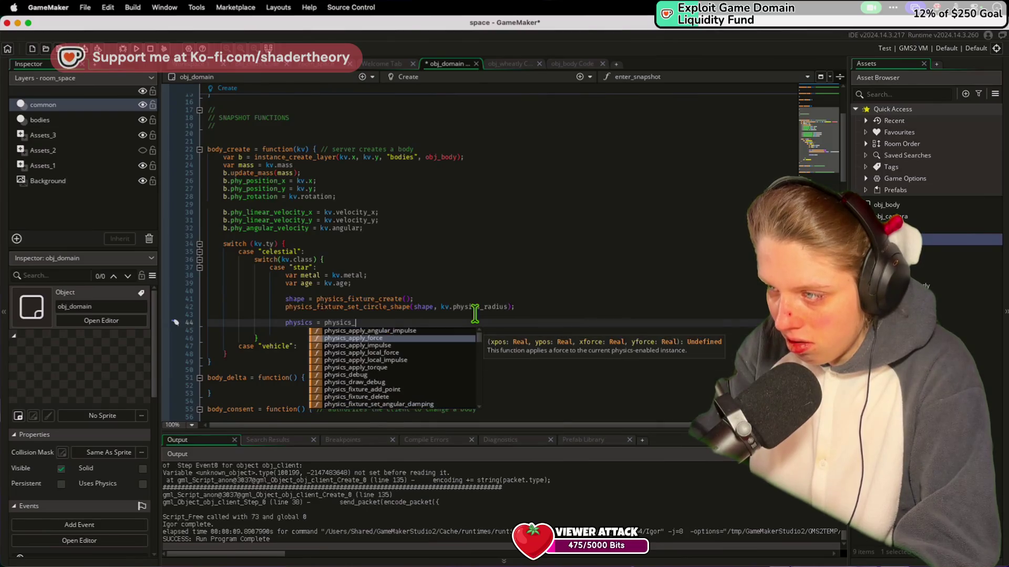
{"action": "key", "text": "Down"}
{"action": "key", "text": "Down"}
{"action": "key", "text": "Down"}
{"action": "key", "text": "Down"}
{"action": "key", "text": "Down"}
{"action": "key", "text": "Down"}
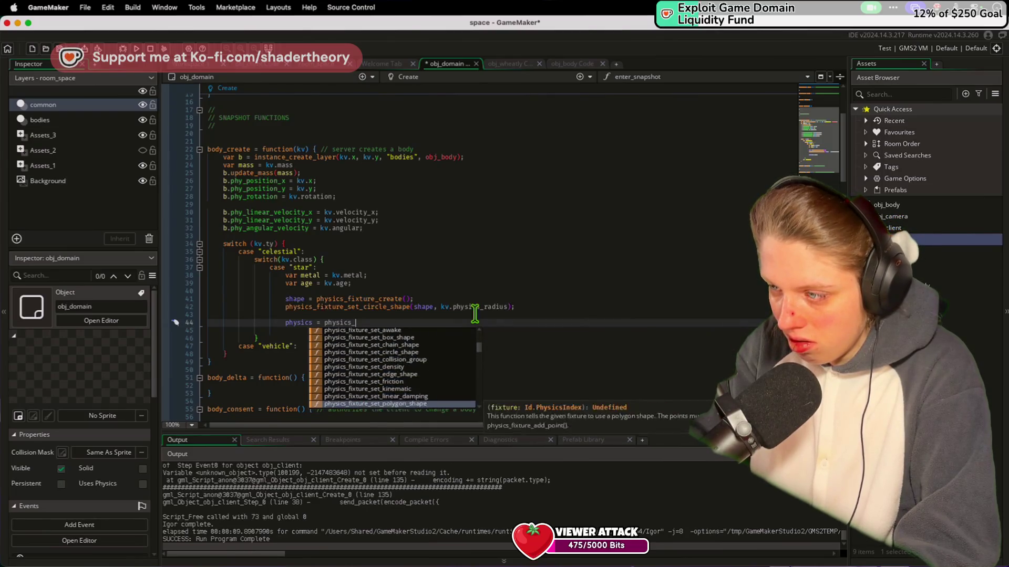
{"action": "key", "text": "Down"}
{"action": "key", "text": "Down"}
{"action": "key", "text": "Down"}
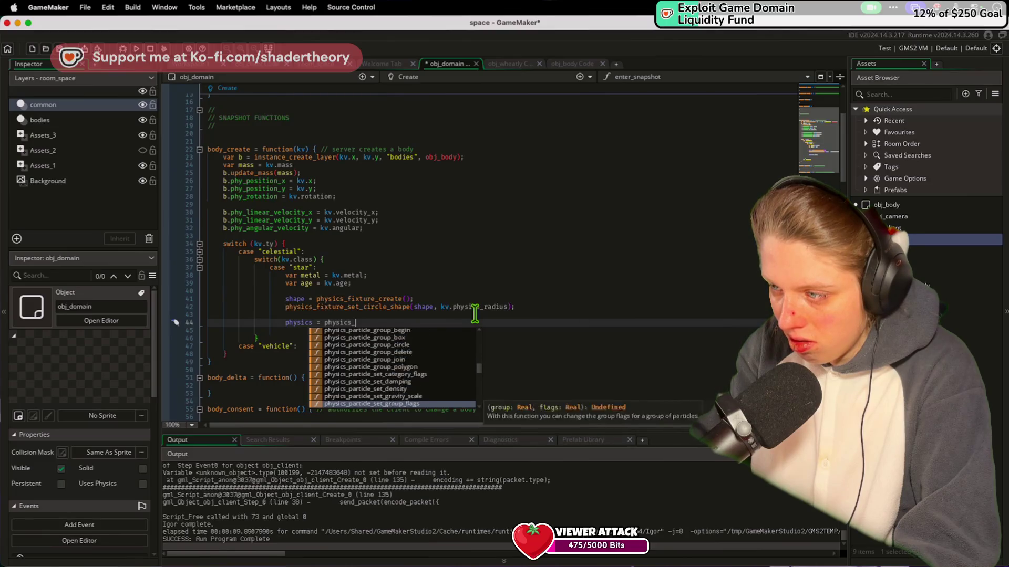
{"action": "key", "text": "Down"}
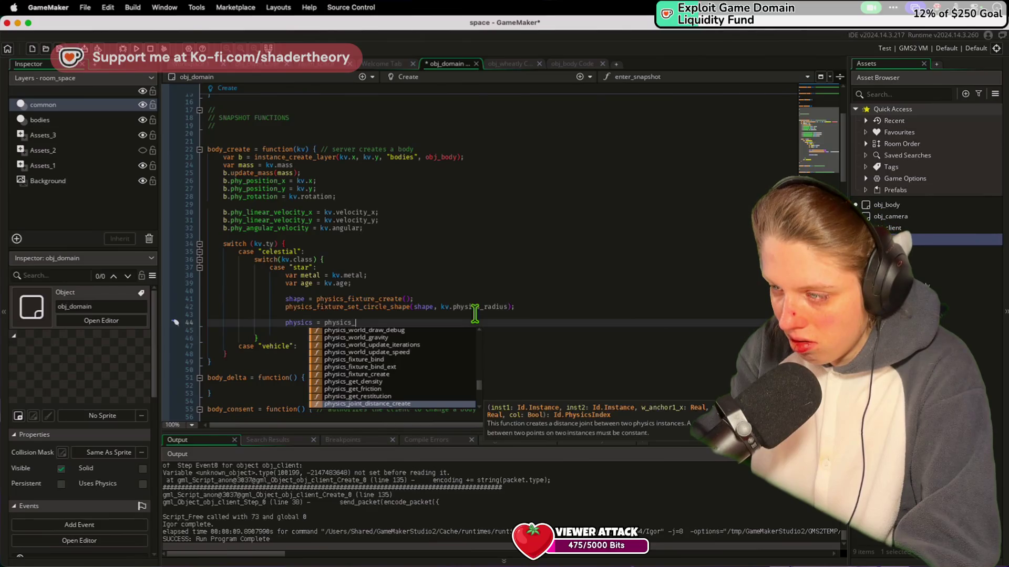
{"action": "key", "text": "Down"}
{"action": "key", "text": "Down"}
{"action": "key", "text": "Down"}
{"action": "key", "text": "Up"}
{"action": "key", "text": "Down"}
{"action": "key", "text": "Down"}
{"action": "key", "text": "Down"}
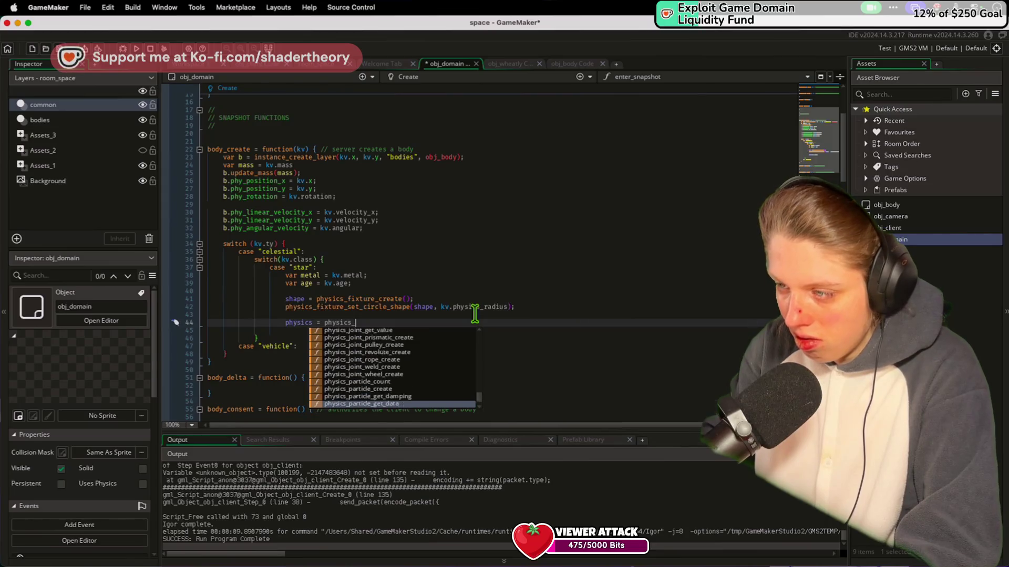
{"action": "key", "text": "Down"}
{"action": "key", "text": "Down"}
{"action": "key", "text": "Down"}
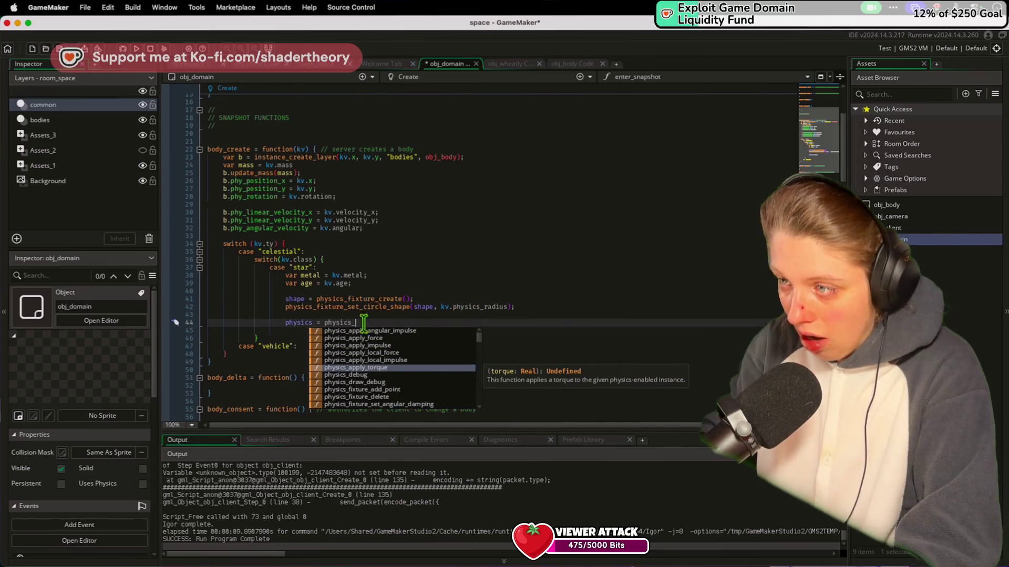
{"action": "key", "text": "ctrl+z"}
{"action": "key", "text": "ctrl+z"}
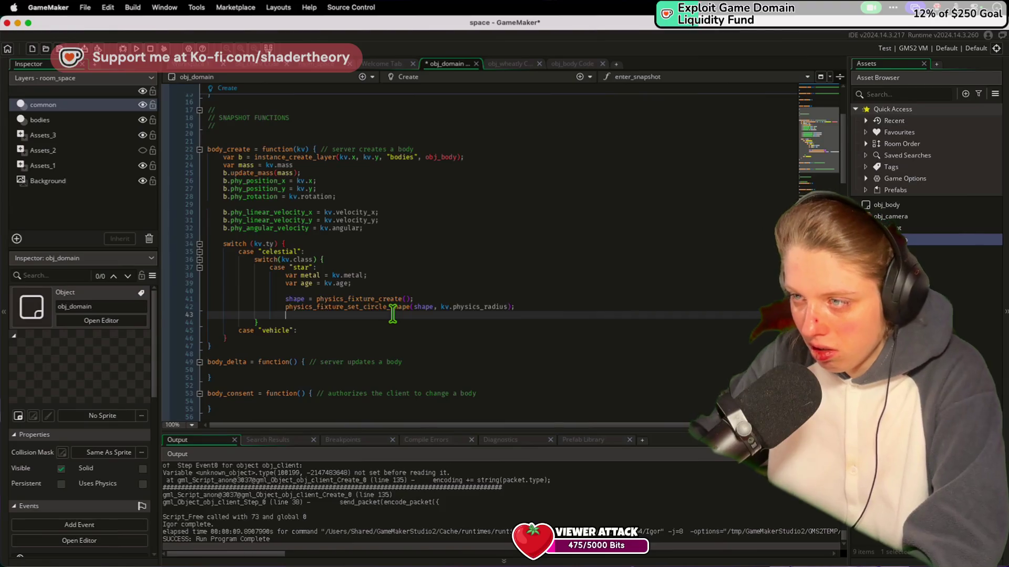
Rename the star case's fixture variable to physics
{"action": "double_click", "coordinate": [295, 299]}
{"action": "type", "text": "physics"}
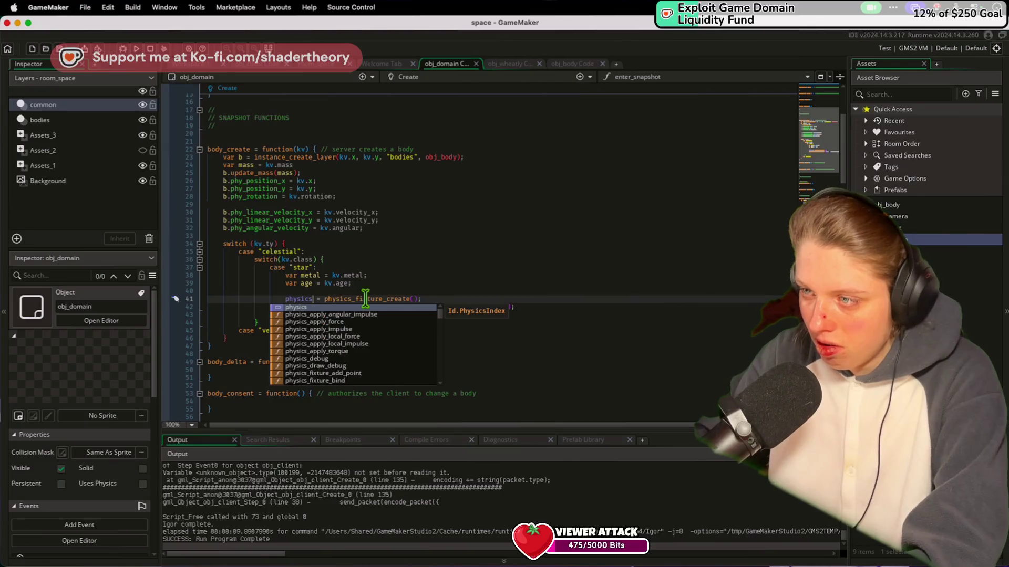
{"action": "left_click", "coordinate": [531, 310]}
{"action": "key", "text": "super+v"}
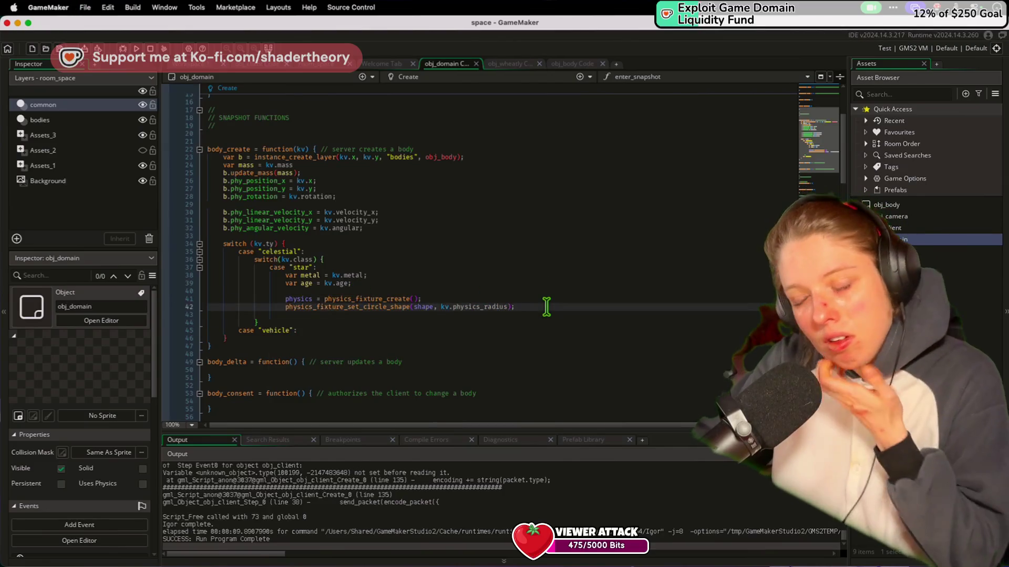
Discard the unfinished physics_ line below the circle shape call, save, and verify with redo/undo
{"action": "key", "text": "Return"}
{"action": "key", "text": "Return"}
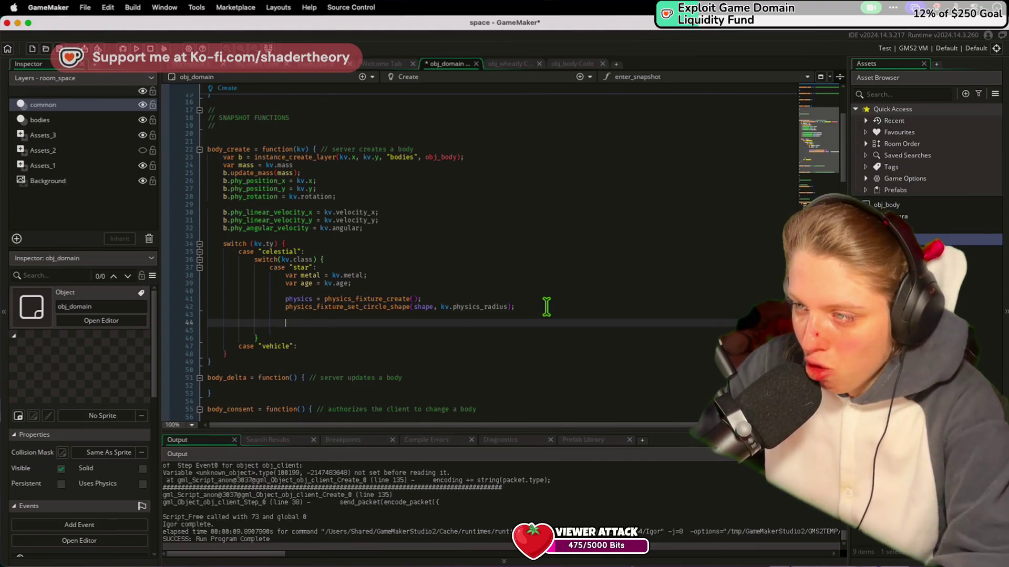
{"action": "type", "text": "physics_"}
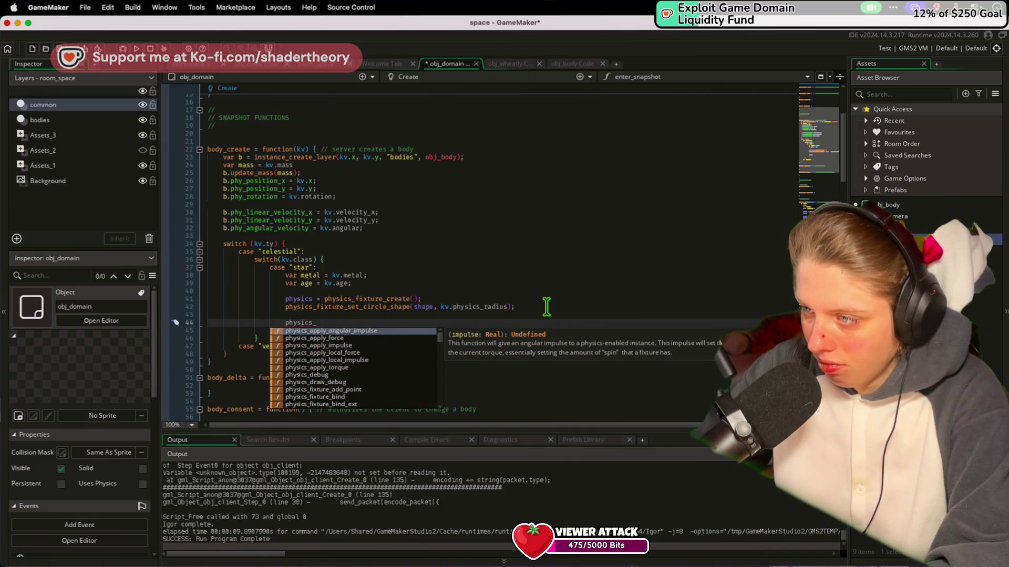
{"action": "key", "text": "Down"}
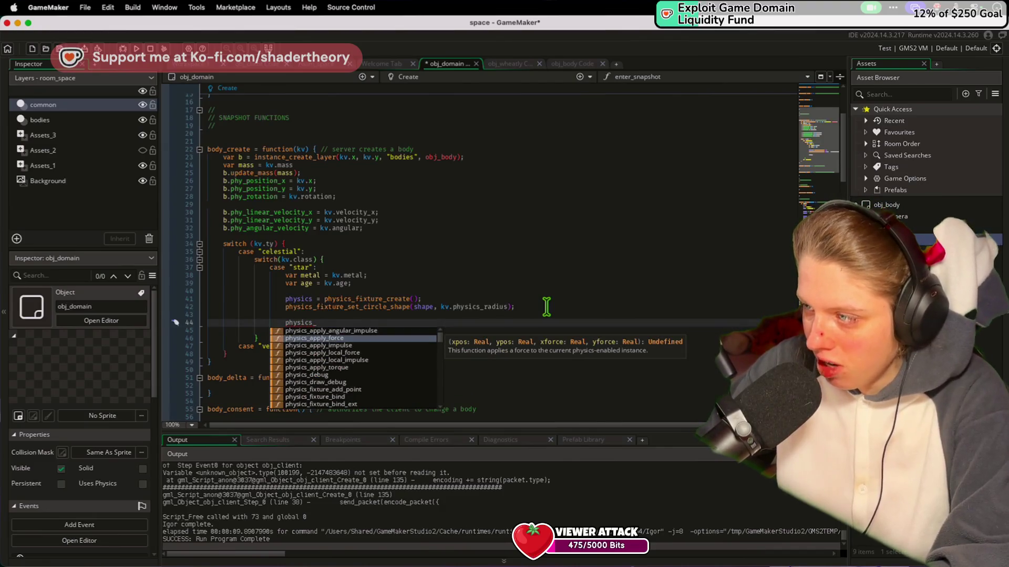
{"action": "key", "text": "super+z"}
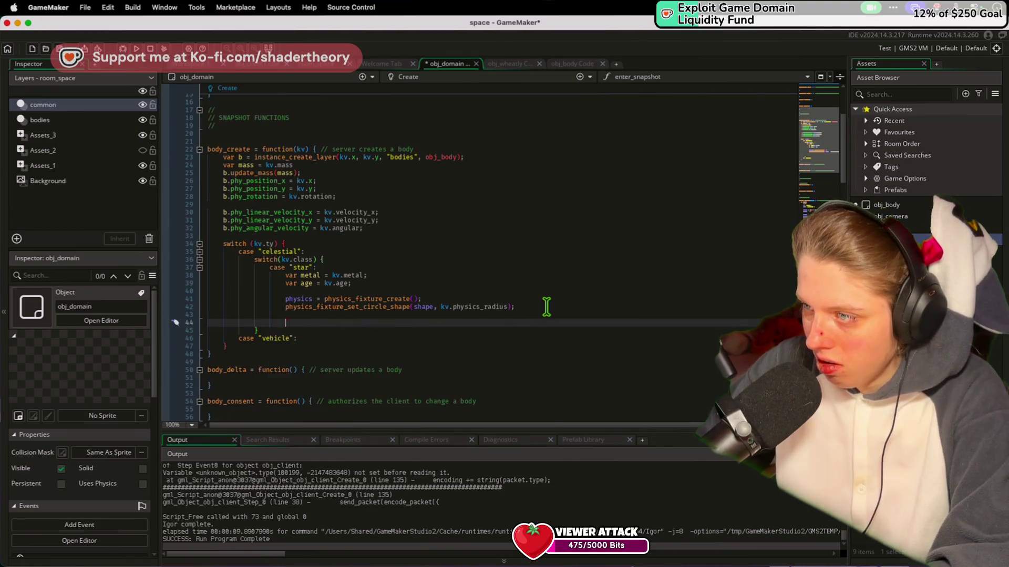
{"action": "key", "text": "super+s"}
{"action": "left_click", "coordinate": [400, 269]}
{"action": "key", "text": "super+shift+z"}
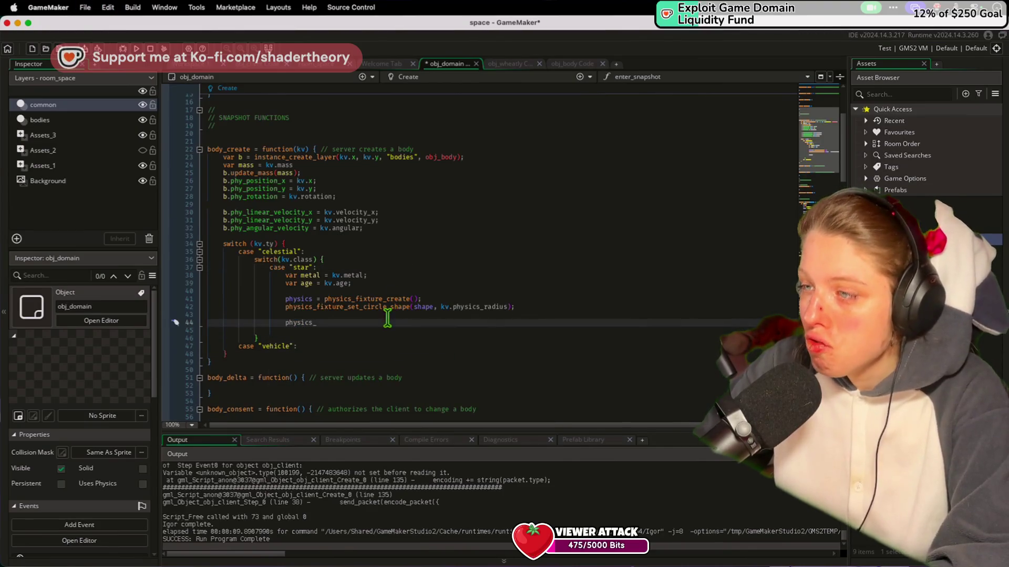
{"action": "key", "text": "super+z"}
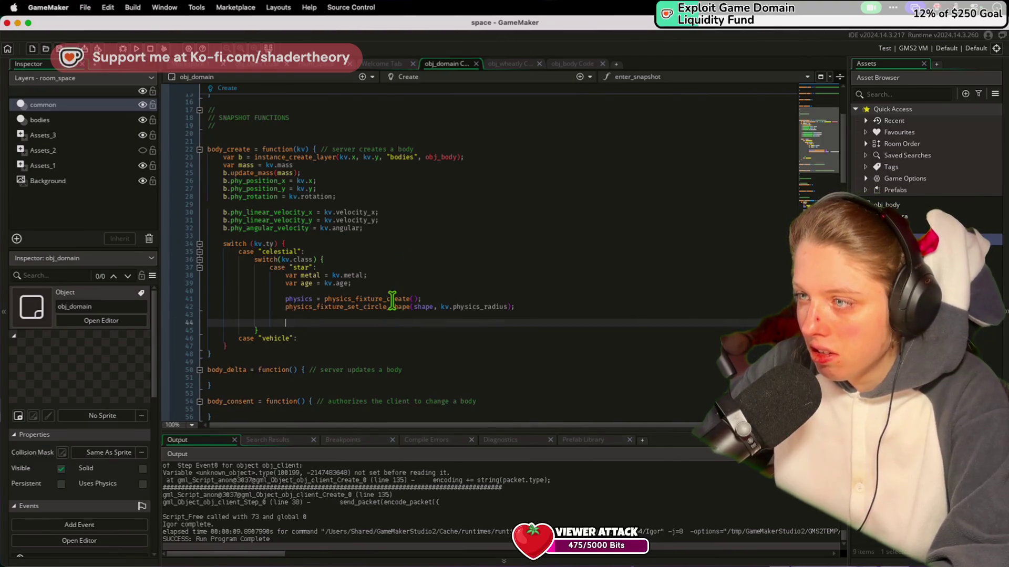
Insert a new blank line above the fixture creation code
{"action": "mouse_move", "coordinate": [397, 296]}
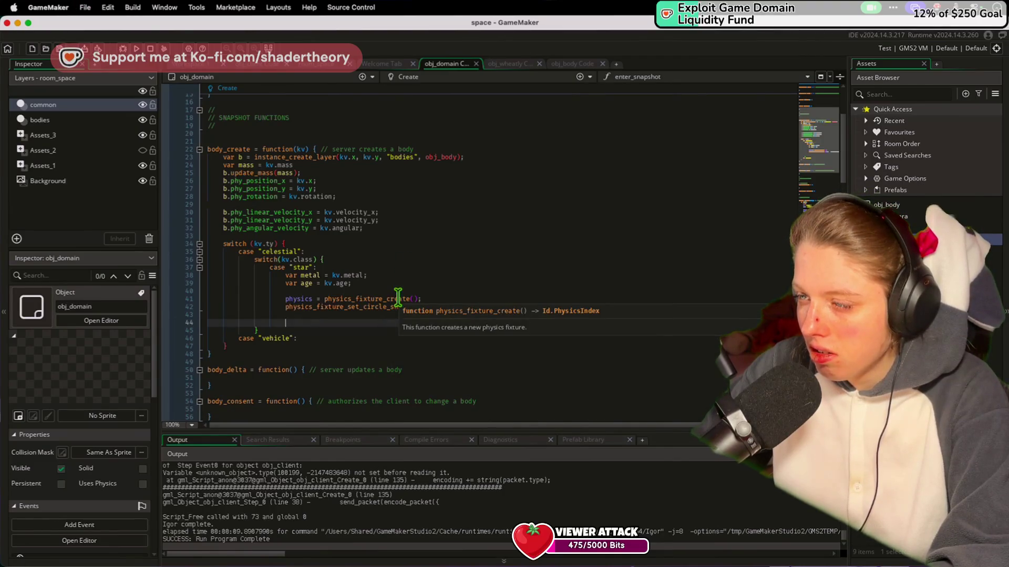
{"action": "key", "text": "Up"}
{"action": "key", "text": "Up"}
{"action": "key", "text": "Up"}
{"action": "key", "text": "Return"}
{"action": "key", "text": "Up"}
Wrap the fixture creation and circle shape lines in an indented with (b) { } block and save
{"action": "type", "text": "with"}
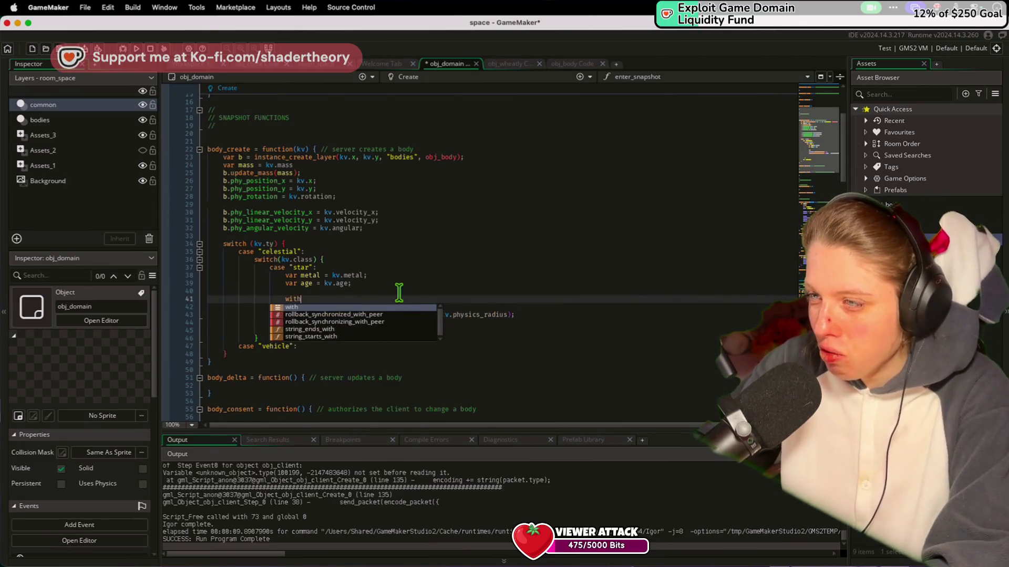
{"action": "key", "text": "Escape"}
{"action": "key", "text": "ctrl+space"}
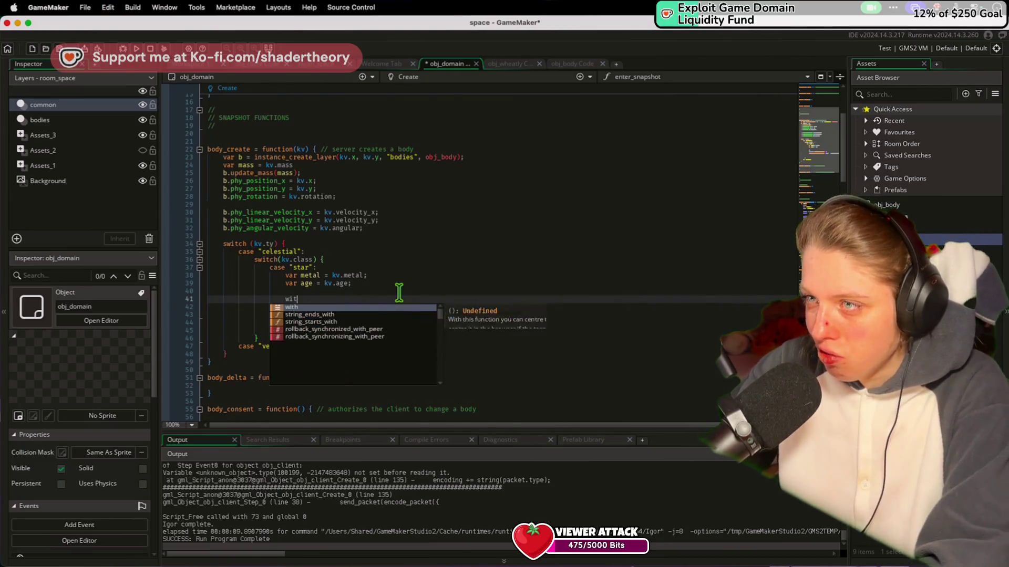
{"action": "type", "text": "h (b)"}
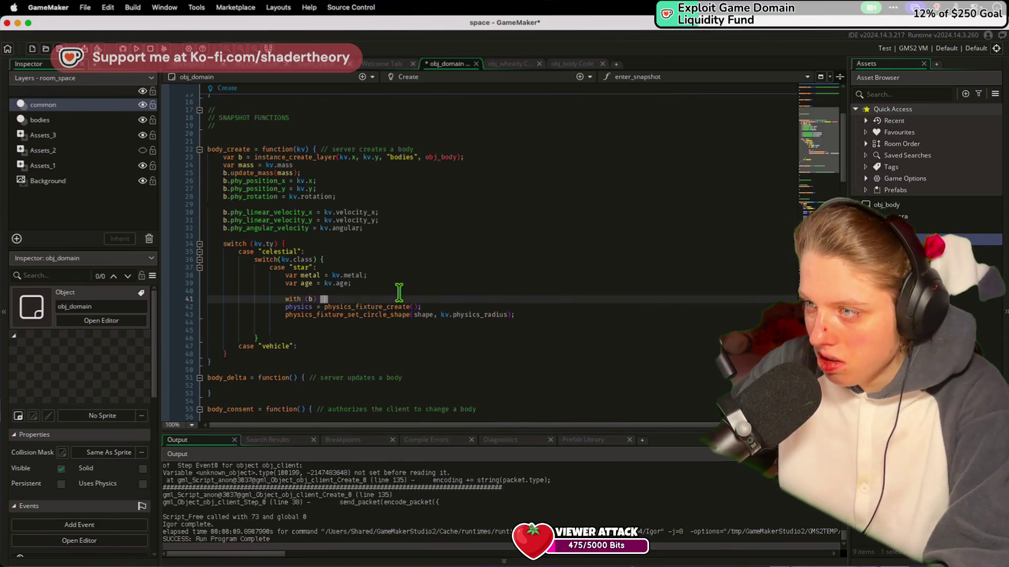
{"action": "key", "text": "Down"}
{"action": "key", "text": "Down"}
{"action": "key", "text": "Down"}
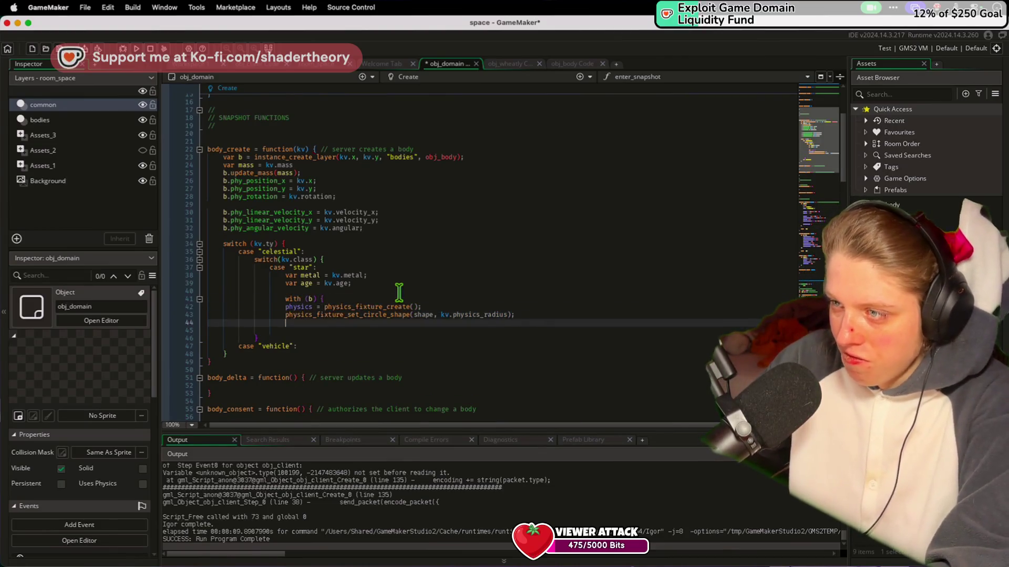
{"action": "type", "text": "}"}
{"action": "key", "text": "shift+Up"}
{"action": "key", "text": "shift+Up"}
{"action": "key", "text": "Tab"}
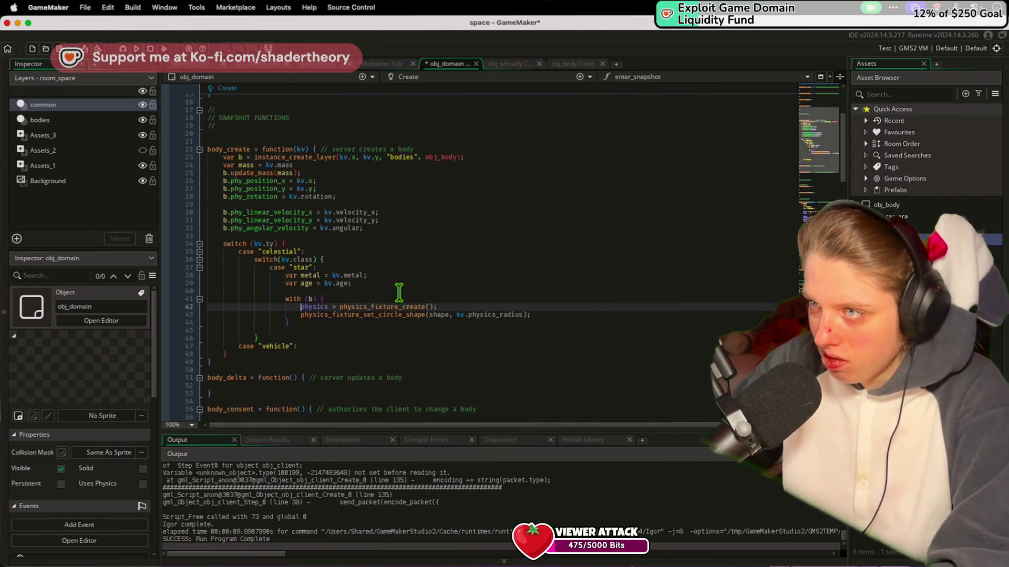
{"action": "key", "text": "super+s"}
Delete the extra blank line after the block, save, and check the kv uses and closing brace
{"action": "left_click", "coordinate": [494, 191]}
{"action": "scroll", "coordinate": [494, 191], "scroll_direction": "up", "scroll_amount": 2}
{"action": "left_click", "coordinate": [390, 382]}
{"action": "key", "text": "Delete"}
{"action": "key", "text": "super+s"}
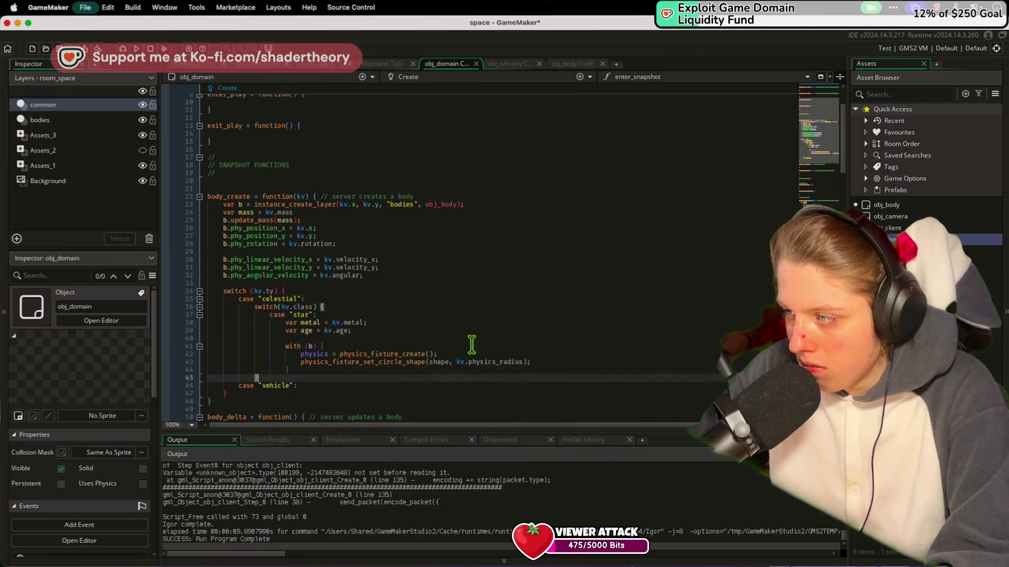
{"action": "left_click", "coordinate": [456, 362]}
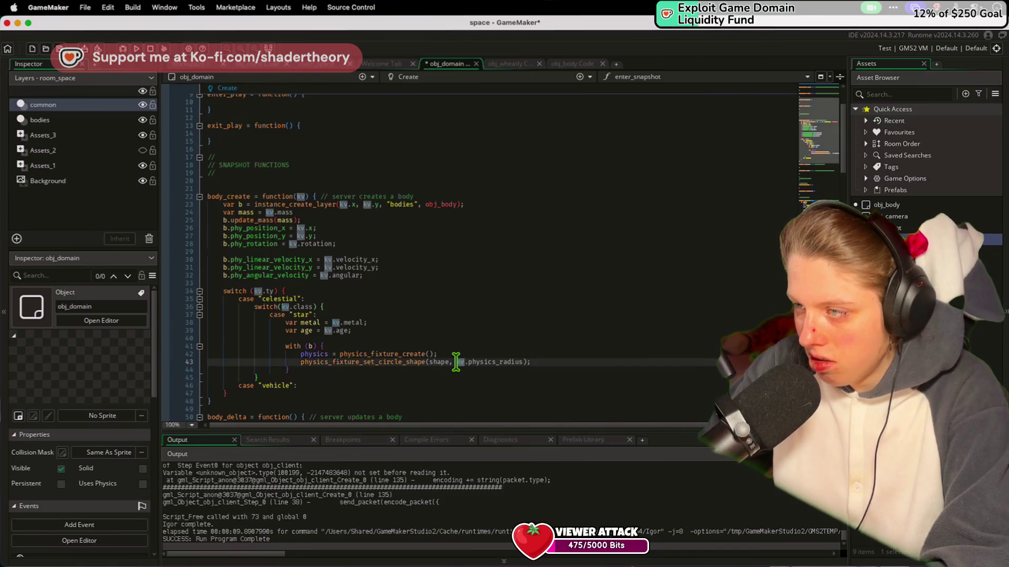
{"action": "left_click", "coordinate": [489, 371]}
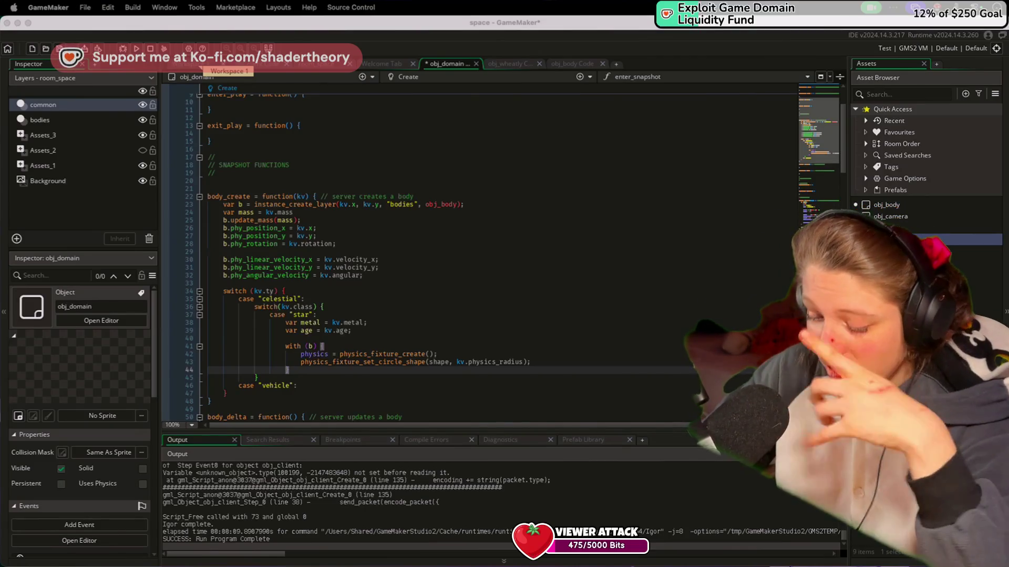
{"action": "left_click", "coordinate": [502, 362]}
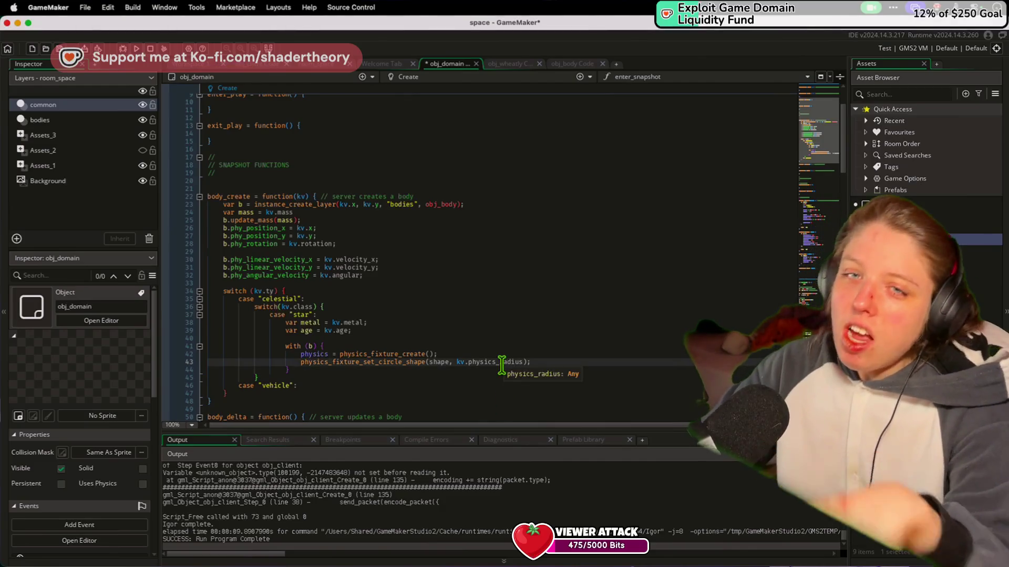
{"action": "left_click", "coordinate": [503, 354]}
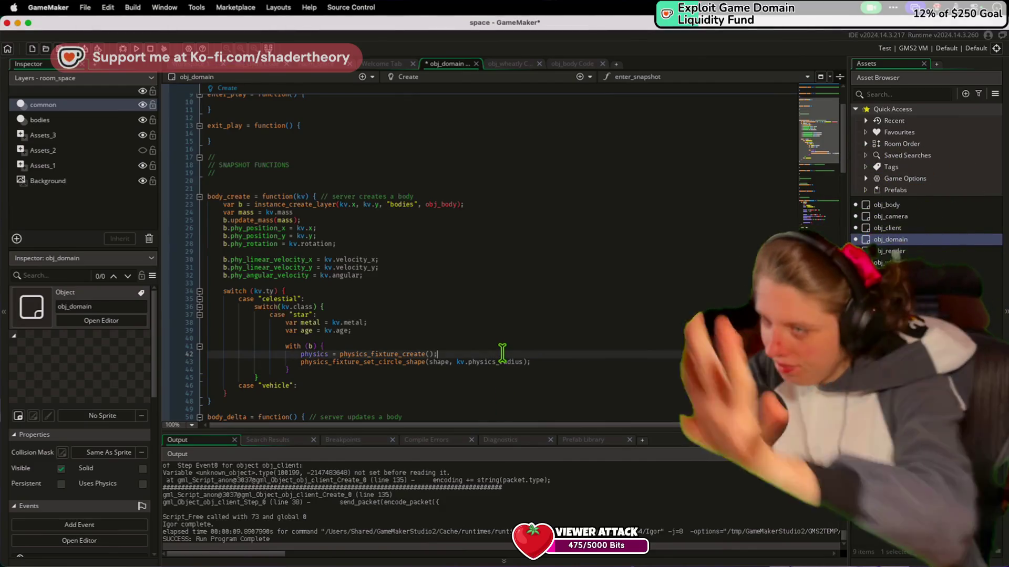
{"action": "left_click", "coordinate": [540, 361]}
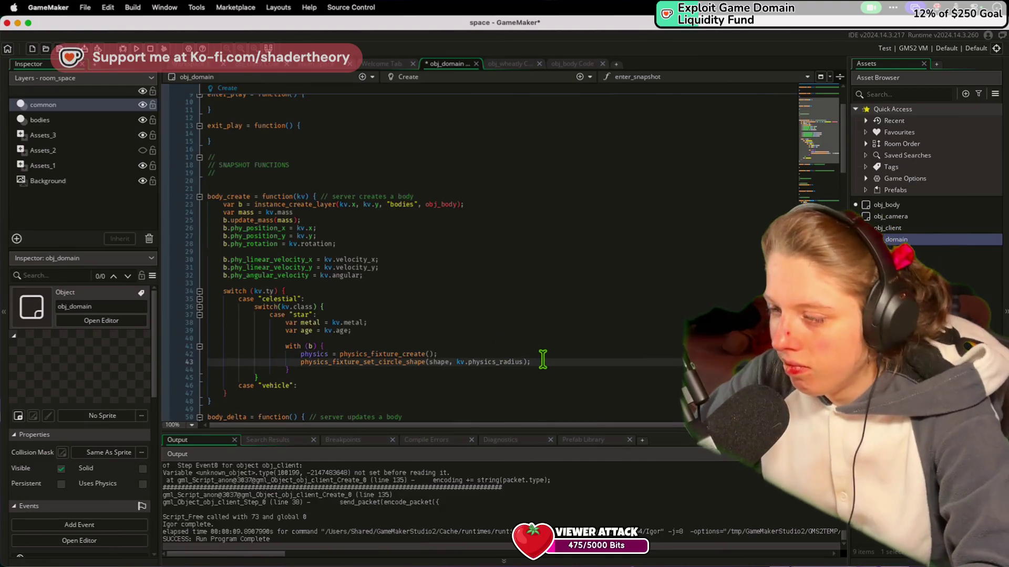
{"action": "left_click", "coordinate": [548, 366]}
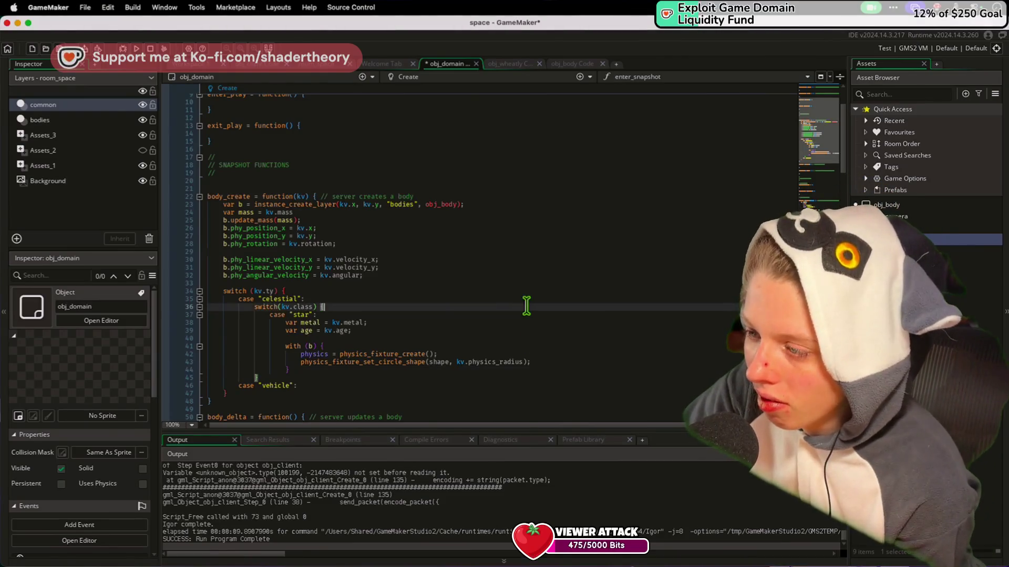
{"action": "left_click", "coordinate": [456, 362], "text": "shift"}
{"action": "key", "text": "super+Tab"}
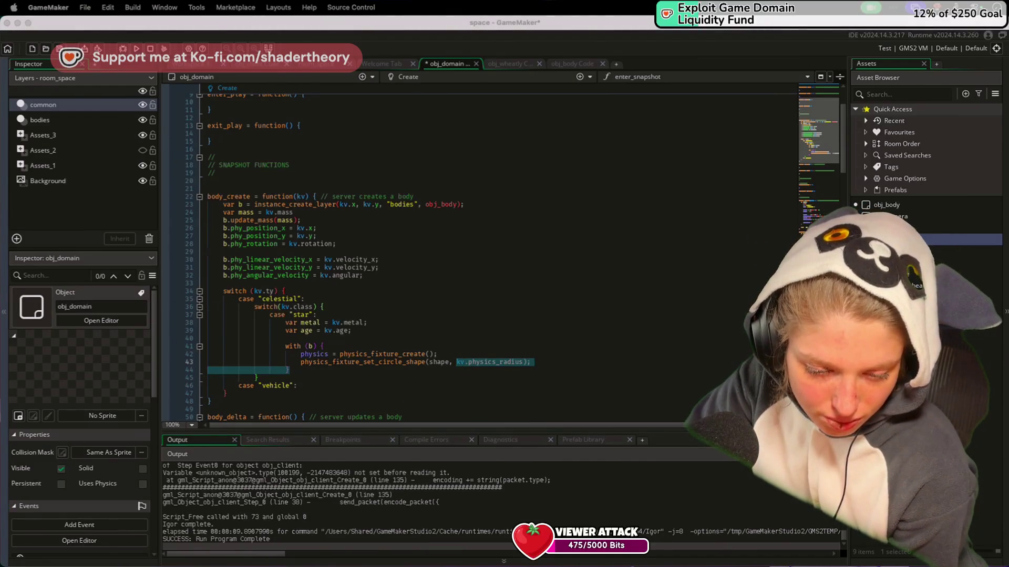
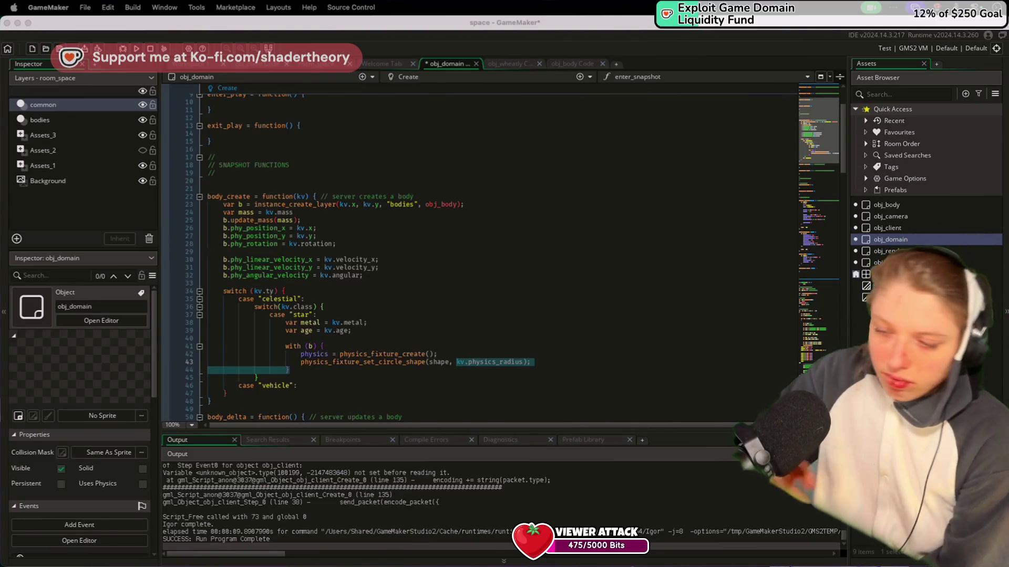
Add a closing brace and cut the physics_fixture_create line out of the star case
{"action": "left_click", "coordinate": [394, 262]}
{"action": "scroll", "coordinate": [394, 263], "scroll_direction": "down", "scroll_amount": 5}
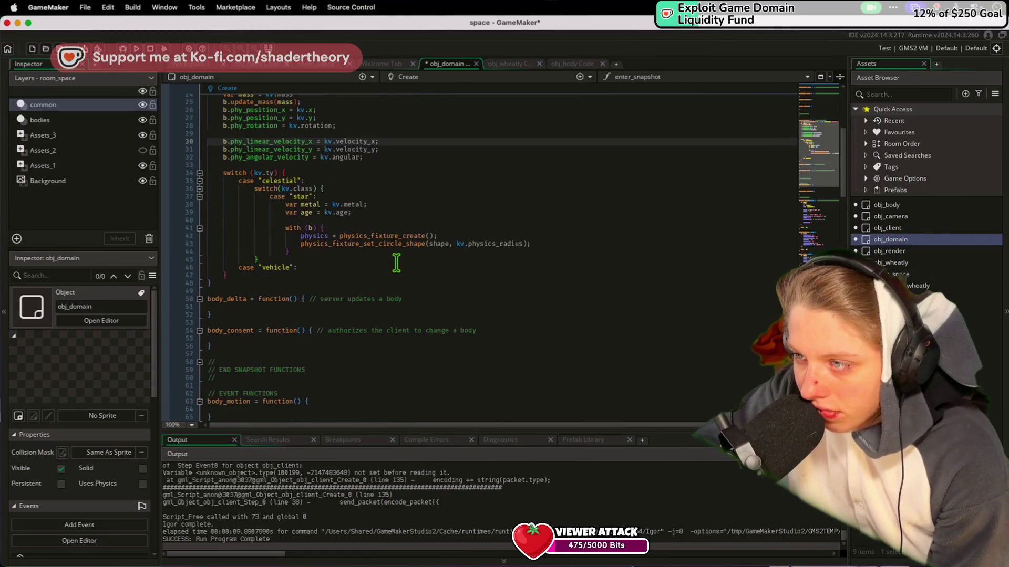
{"action": "left_click", "coordinate": [370, 273]}
{"action": "type", "text": "}"}
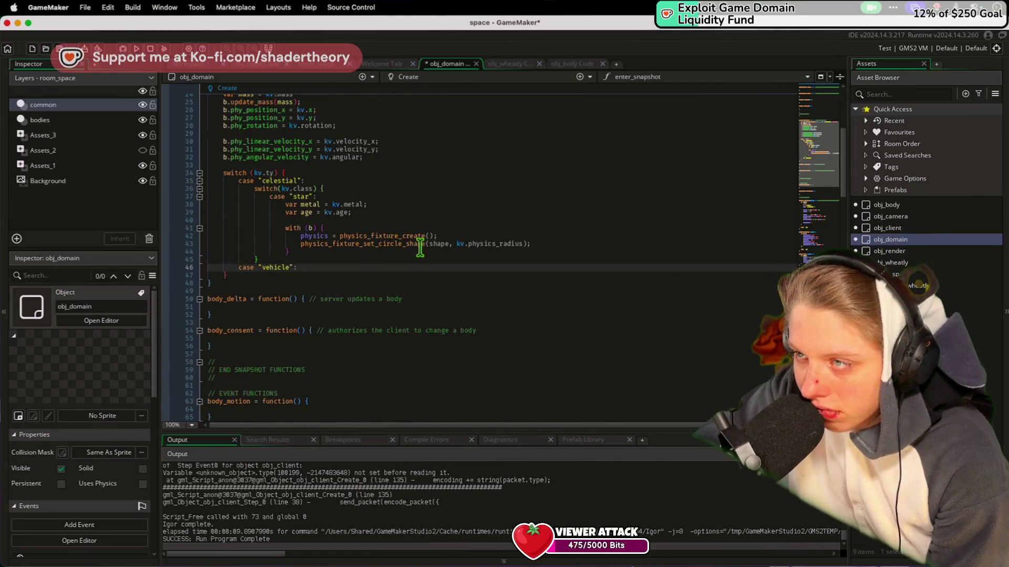
{"action": "scroll", "coordinate": [288, 168], "scroll_direction": "up", "scroll_amount": 3}
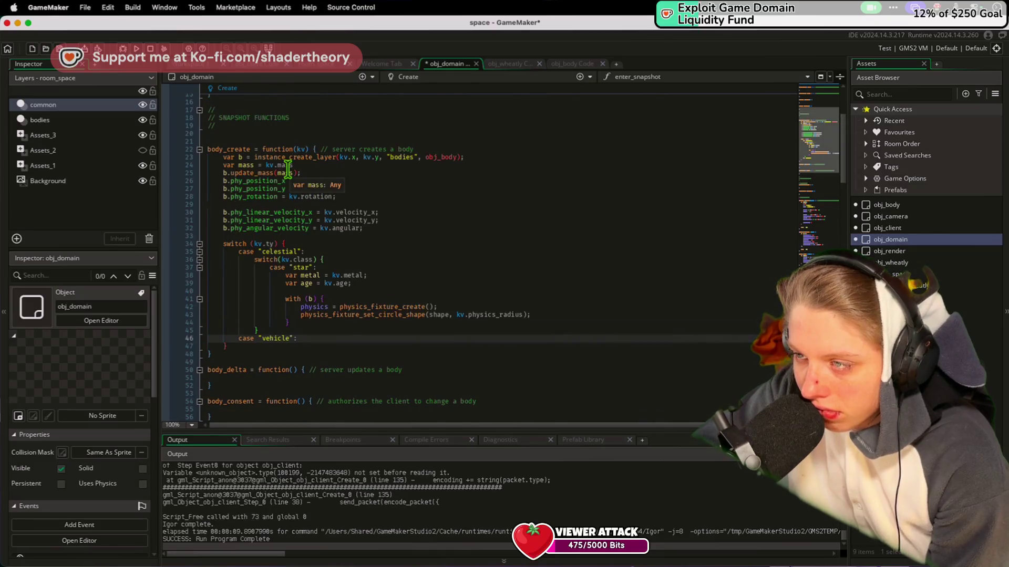
{"action": "left_click_drag", "start_coordinate": [289, 322], "coordinate": [291, 293]}
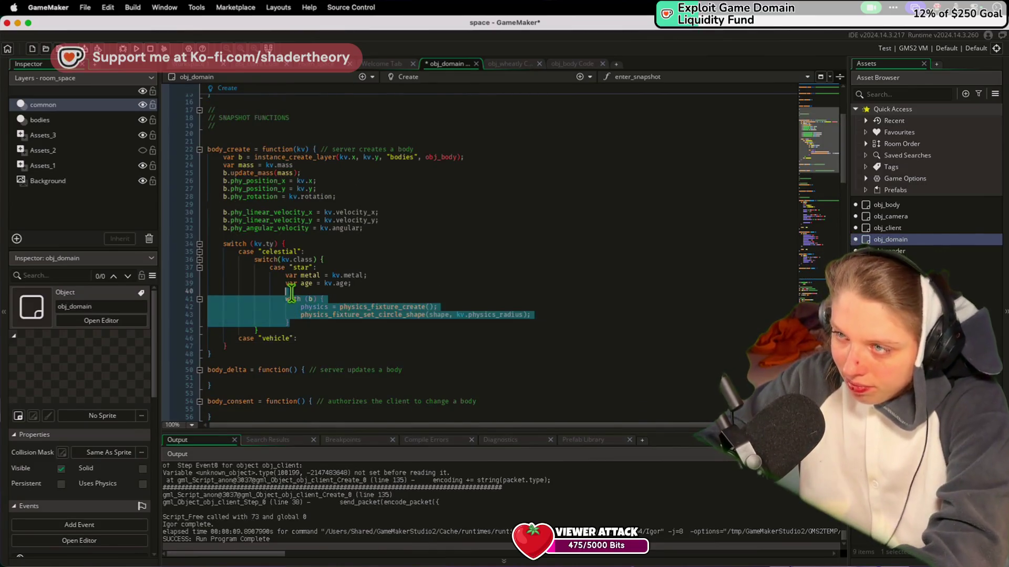
{"action": "left_click", "coordinate": [288, 300]}
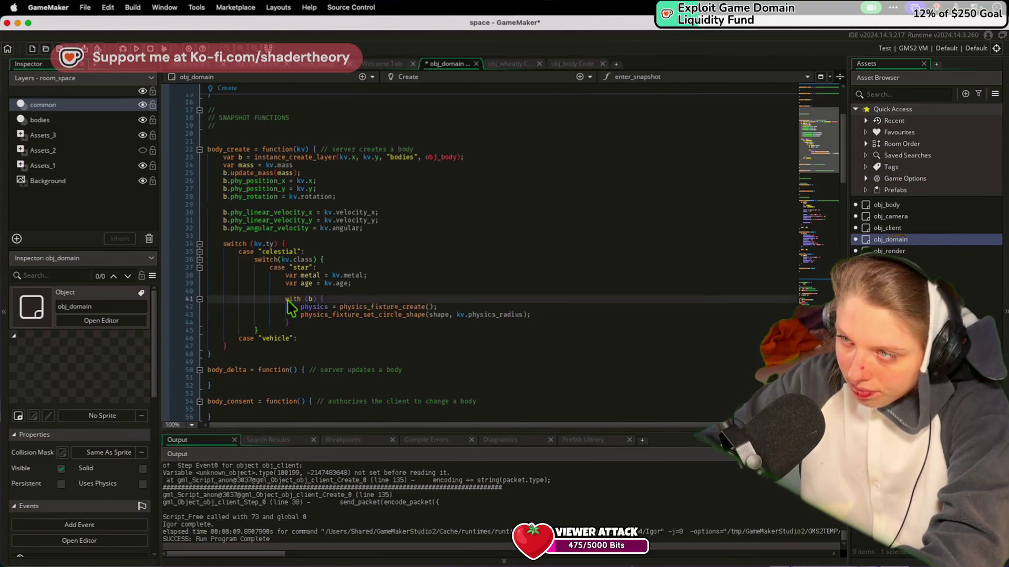
{"action": "left_click", "coordinate": [318, 307]}
{"action": "key", "text": "ctrl+d"}
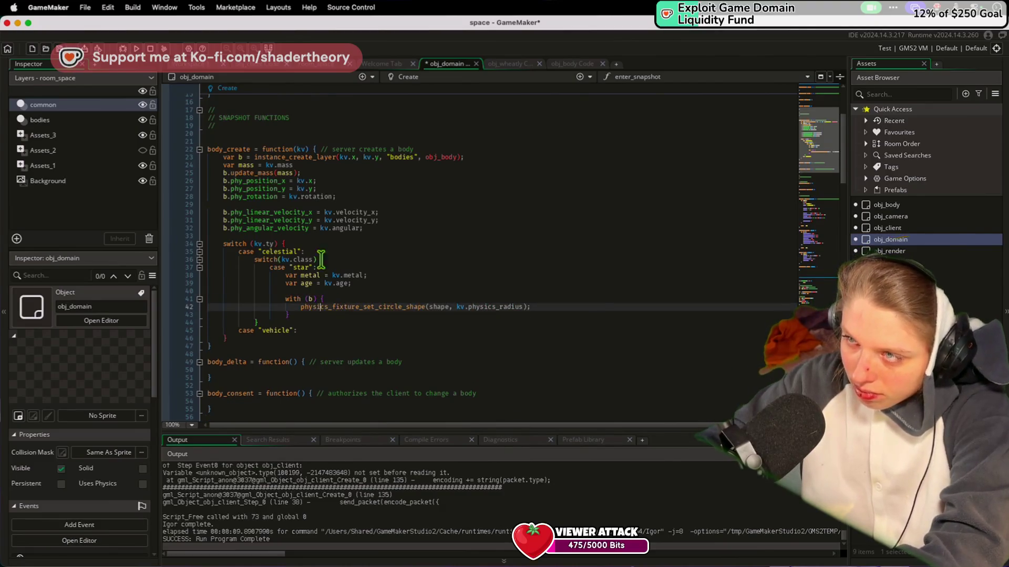
After b.update_mass(mass), open a with (b) { block and paste the fixture-creation line into it
{"action": "left_click", "coordinate": [375, 221]}
{"action": "left_click", "coordinate": [346, 167]}
{"action": "left_click", "coordinate": [347, 173]}
{"action": "key", "text": "Return"}
{"action": "key", "text": "Return"}
{"action": "type", "text": "with ("}
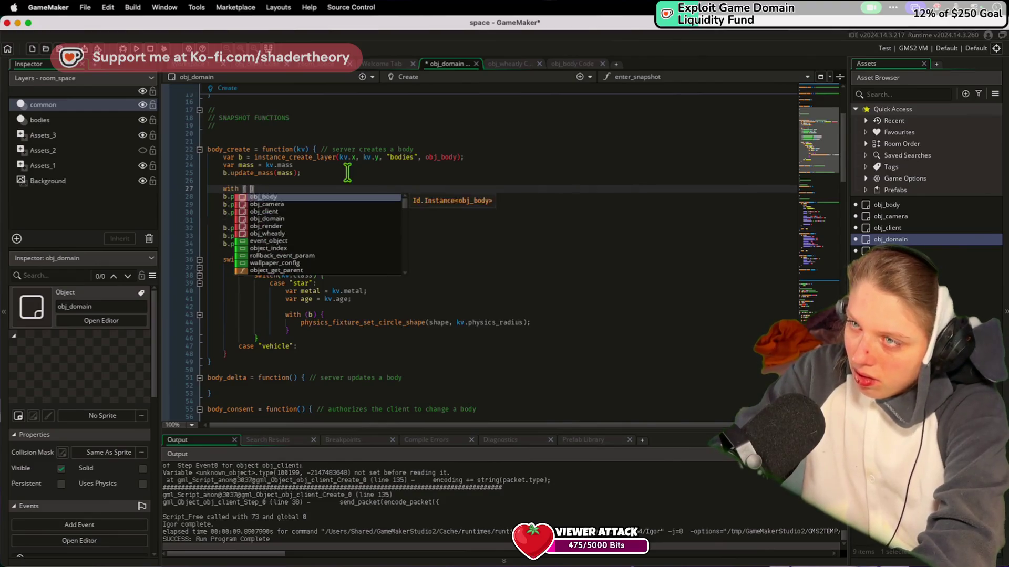
{"action": "type", "text": "b) {"}
{"action": "key", "text": "Return"}
{"action": "key", "text": "cmd+v"}
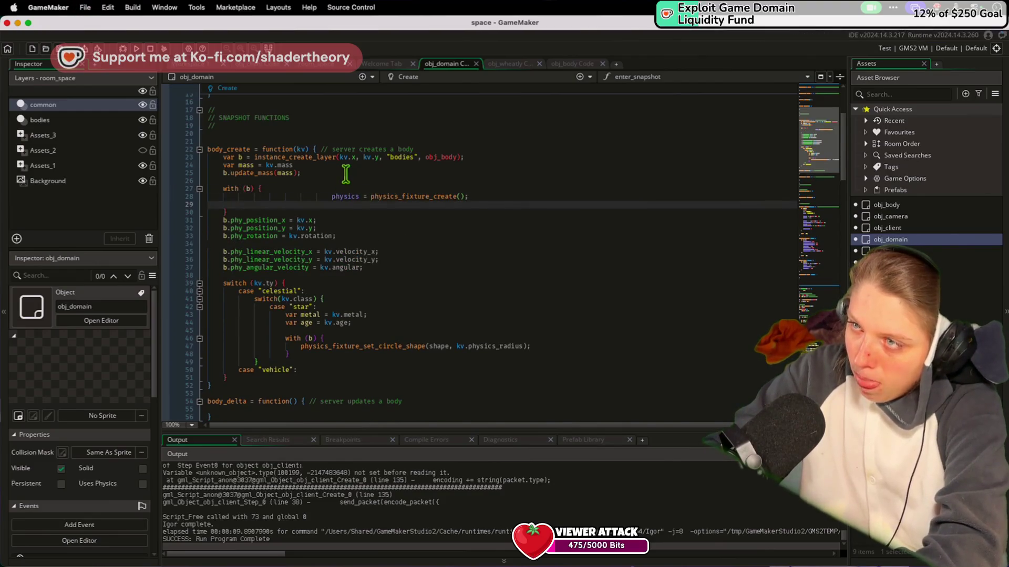
Fix the physics line's indentation, pull up the closing brace, and save the Create code
{"action": "left_click_drag", "start_coordinate": [331, 197], "coordinate": [238, 198]}
{"action": "key", "text": "BackSpace"}
{"action": "key", "text": "Down"}
{"action": "key", "text": "Down"}
{"action": "key", "text": "BackSpace"}
{"action": "key", "text": "cmd+s"}
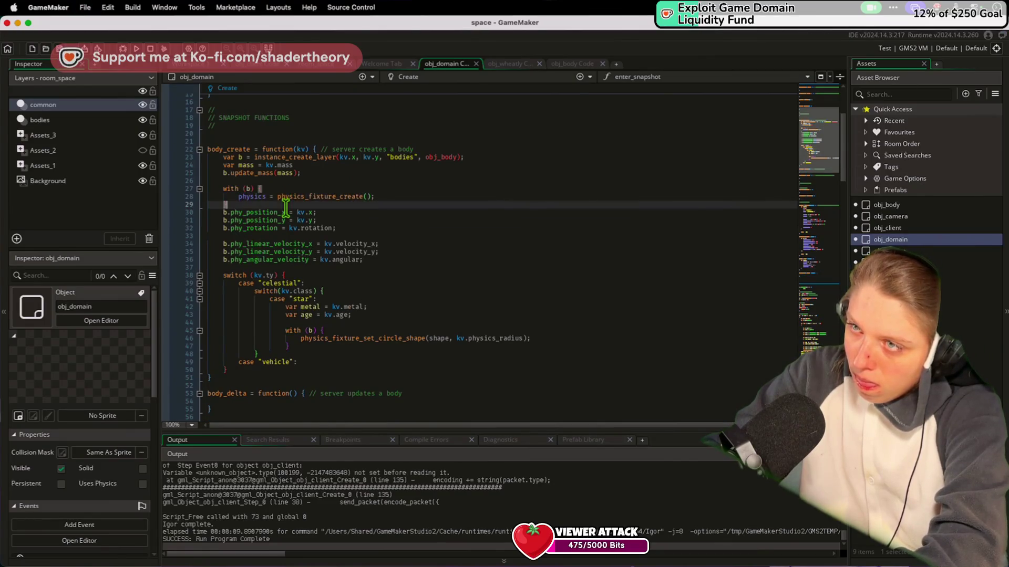
{"action": "key", "text": "Return"}
{"action": "left_click", "coordinate": [357, 354]}
{"action": "left_click", "coordinate": [544, 347]}
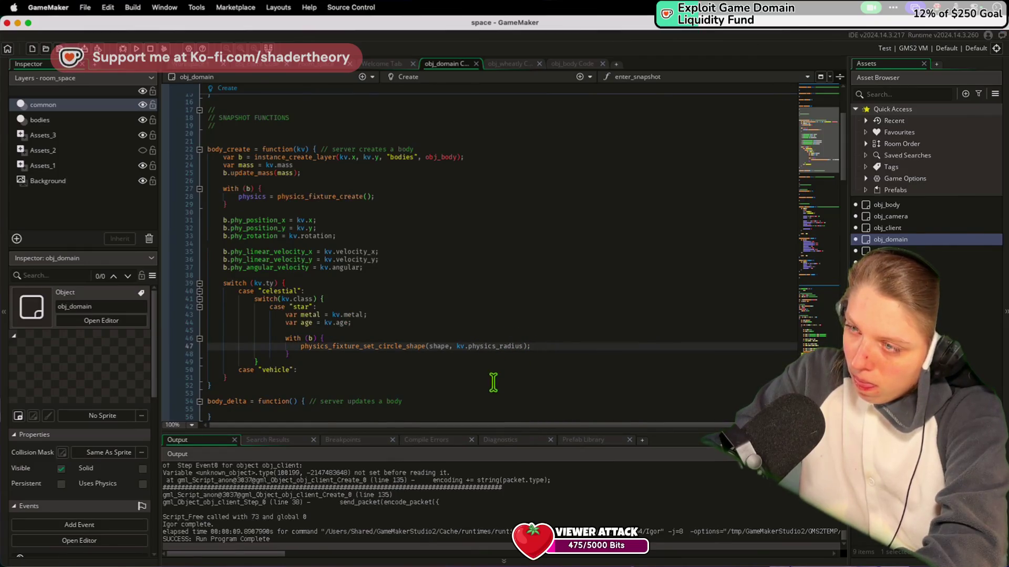
{"action": "left_click", "coordinate": [307, 369]}
{"action": "key", "text": "Return"}
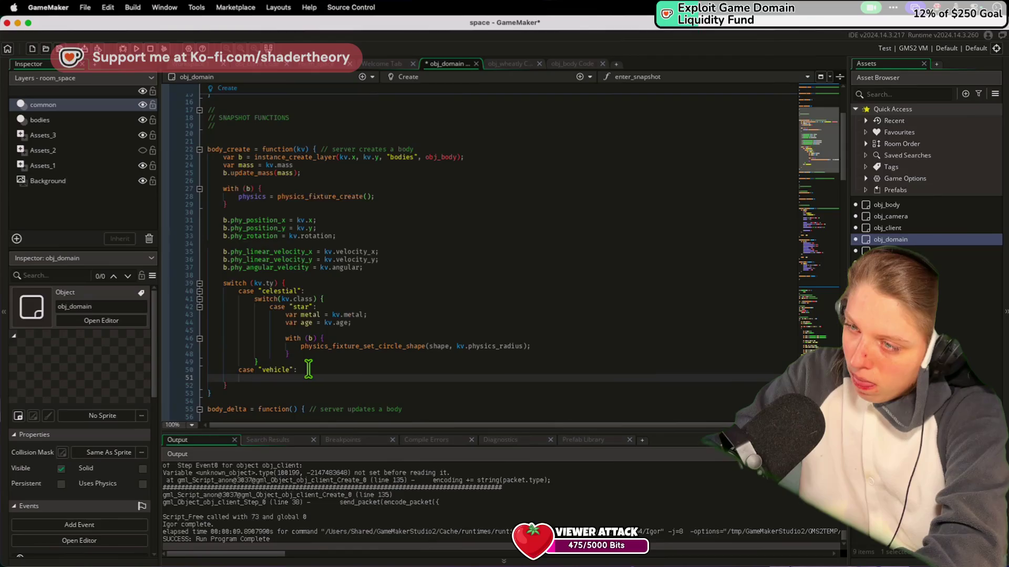
{"action": "type", "text": "swit"}
{"action": "key", "text": "BackSpace"}
{"action": "key", "text": "BackSpace"}
{"action": "key", "text": "BackSpace"}
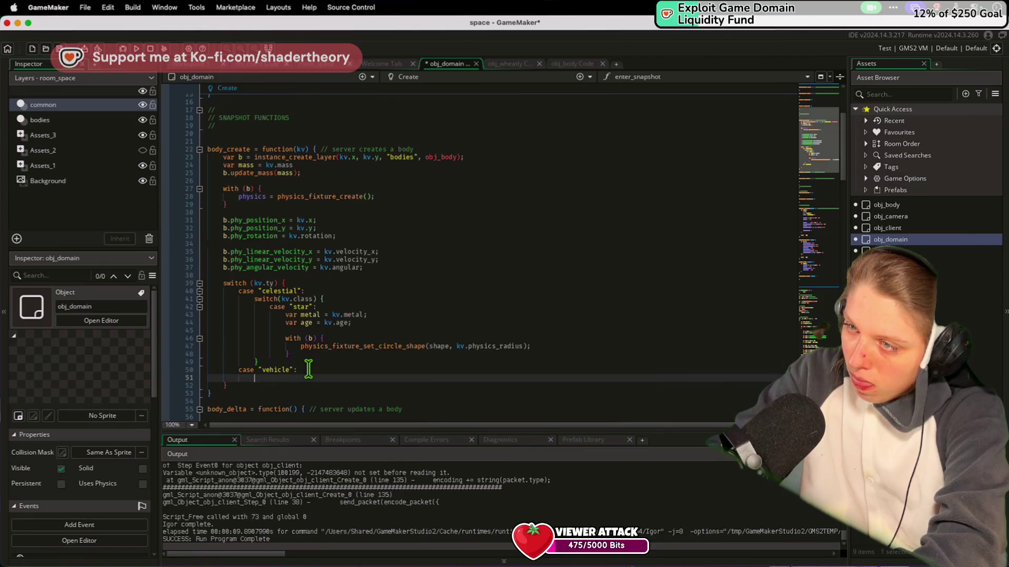
{"action": "scroll", "coordinate": [308, 376], "scroll_direction": "up", "scroll_amount": 5}
{"action": "scroll", "coordinate": [309, 383], "scroll_direction": "down", "scroll_amount": 5}
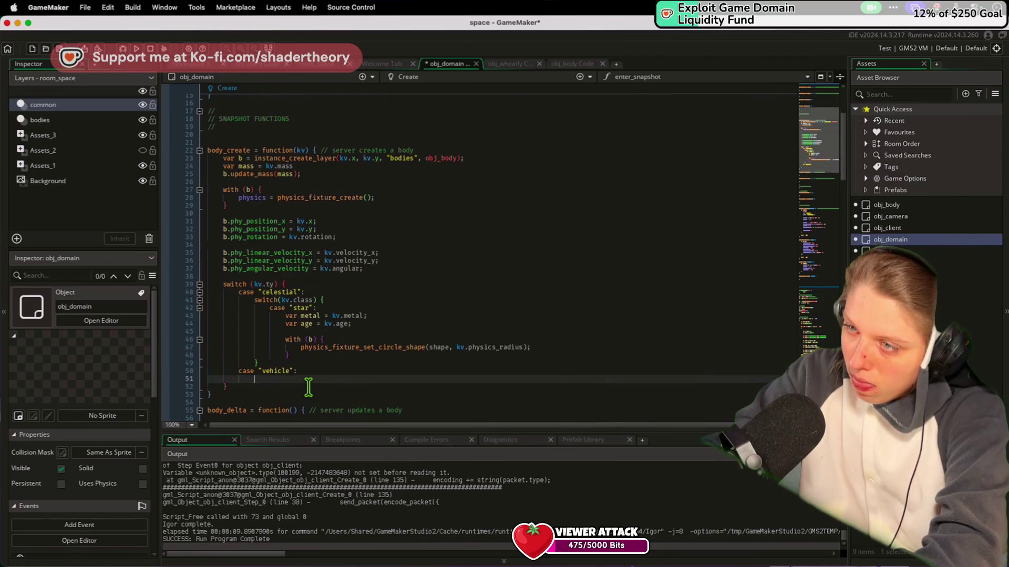
{"action": "left_click", "coordinate": [331, 356]}
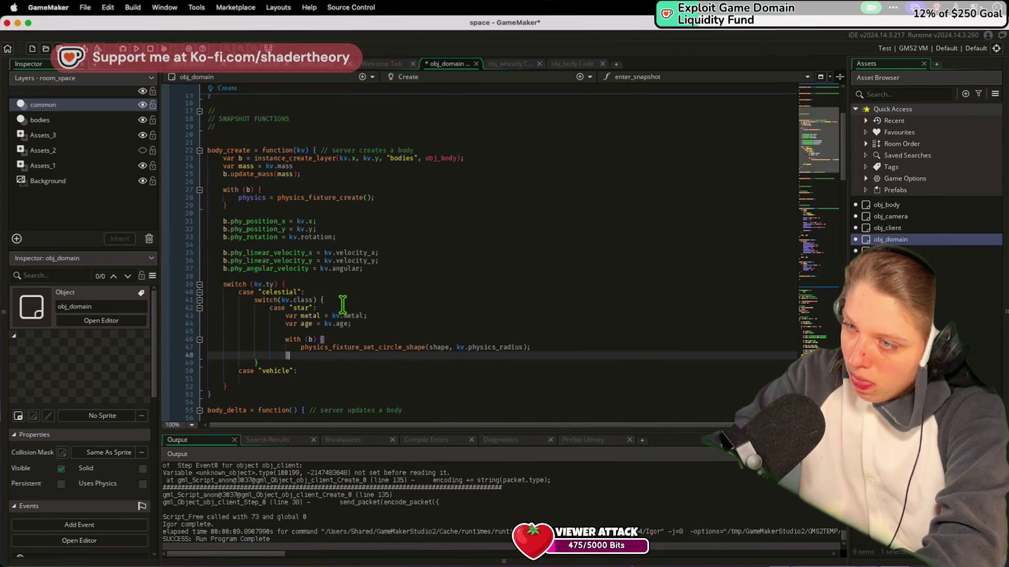
{"action": "scroll", "coordinate": [343, 303], "scroll_direction": "down", "scroll_amount": 5}
{"action": "scroll", "coordinate": [342, 303], "scroll_direction": "up", "scroll_amount": 4}
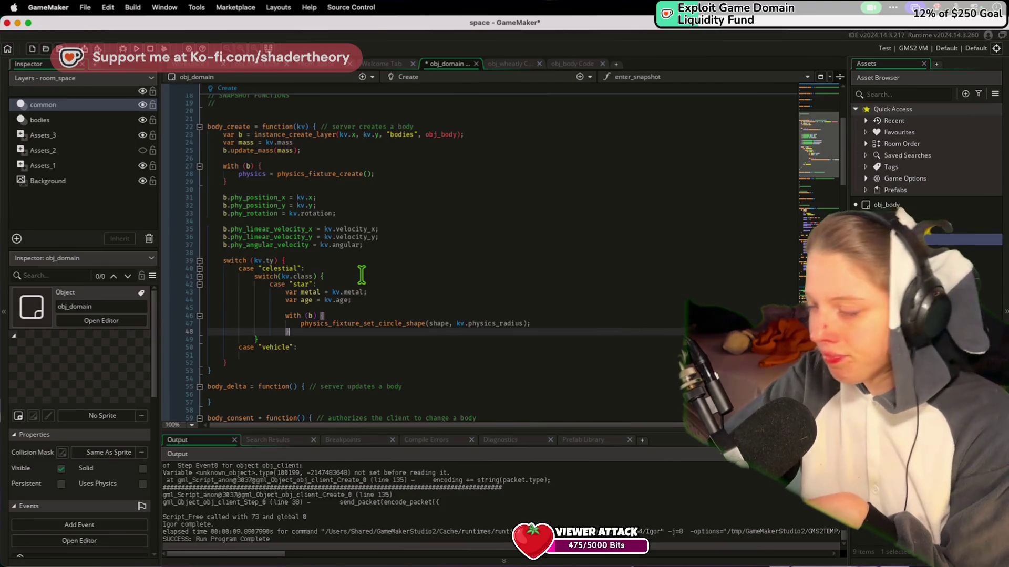
Open obj_body from the Asset Browser and scroll to its greedy thruster-selection loop
{"action": "left_click", "coordinate": [422, 286]}
{"action": "scroll", "coordinate": [423, 287], "scroll_direction": "down", "scroll_amount": 3}
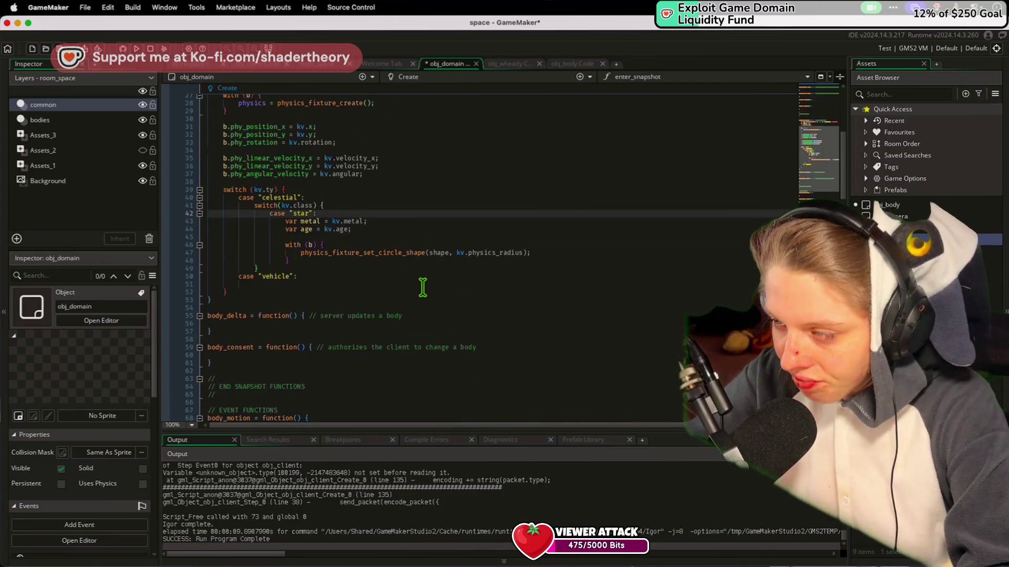
{"action": "left_click", "coordinate": [425, 278]}
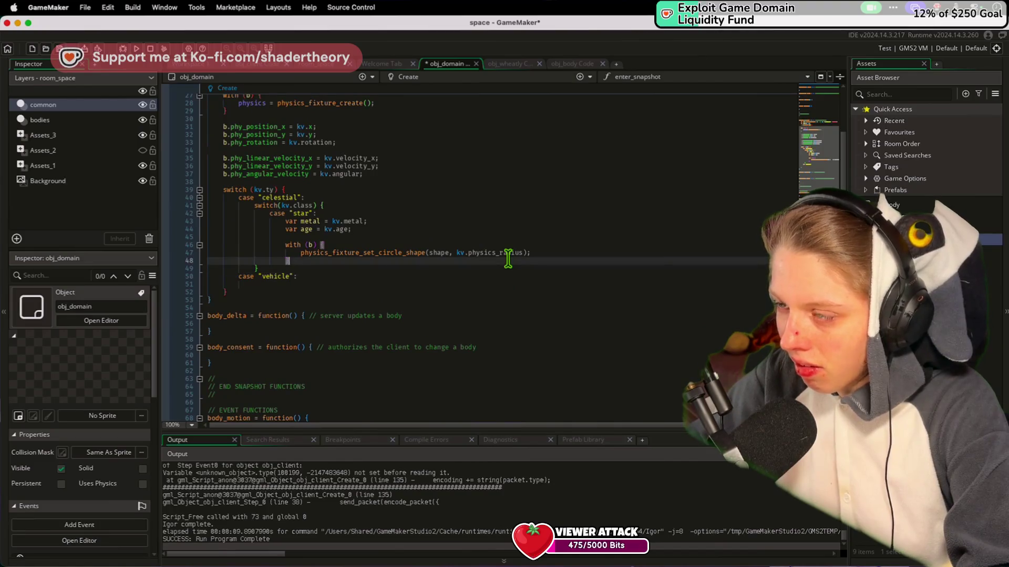
{"action": "left_click", "coordinate": [891, 205]}
{"action": "double_click", "coordinate": [892, 205]}
{"action": "scroll", "coordinate": [416, 321], "scroll_direction": "down", "scroll_amount": 15}
{"action": "scroll", "coordinate": [413, 315], "scroll_direction": "down", "scroll_amount": 20}
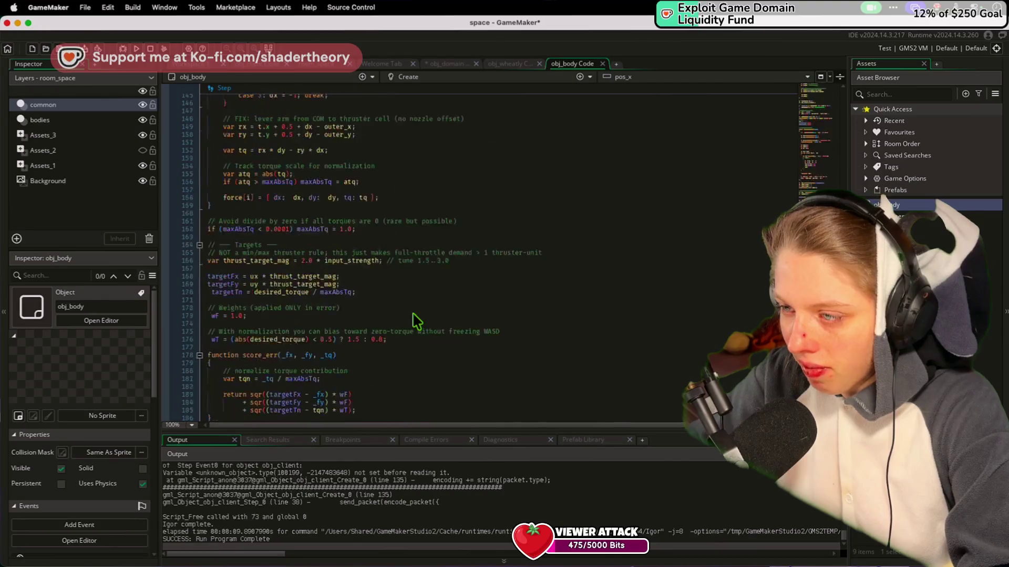
{"action": "left_click", "coordinate": [413, 316]}
{"action": "scroll", "coordinate": [415, 320], "scroll_direction": "down", "scroll_amount": 1}
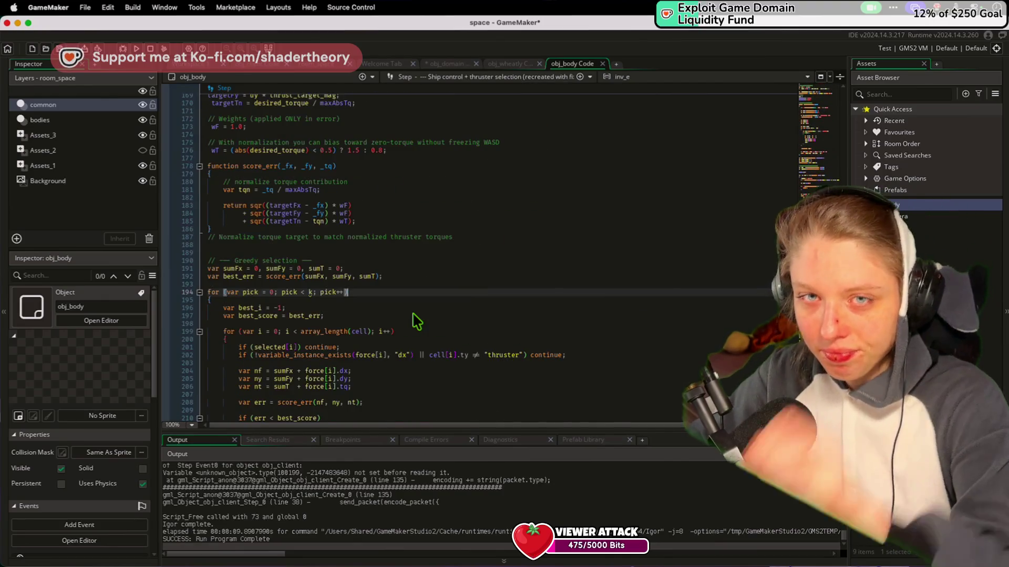